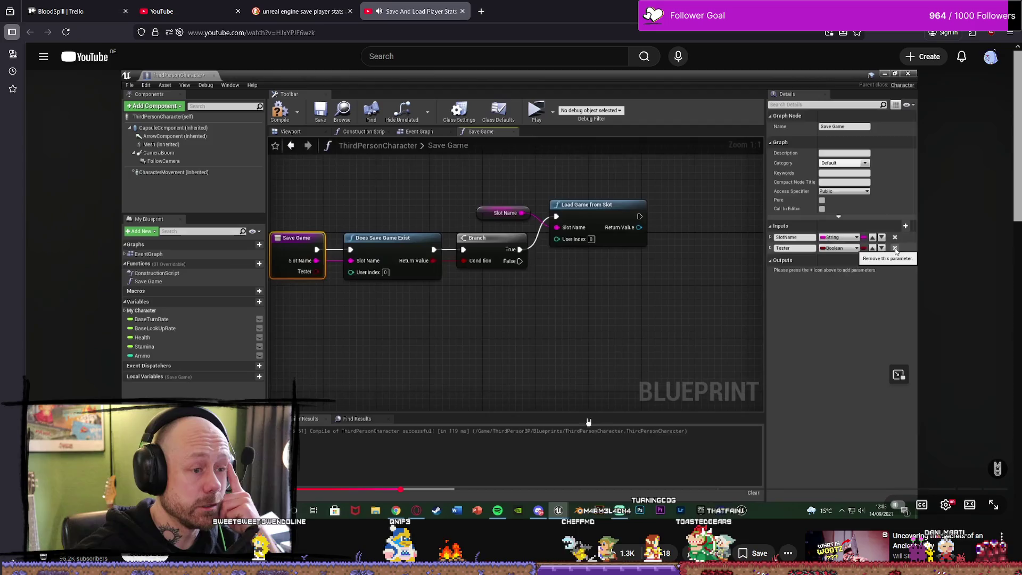
Rewind the tutorial in 5–10 second jumps to the Save Game function's Slot Name setup and resume.
{"action": "left_click", "coordinate": [780, 286]}
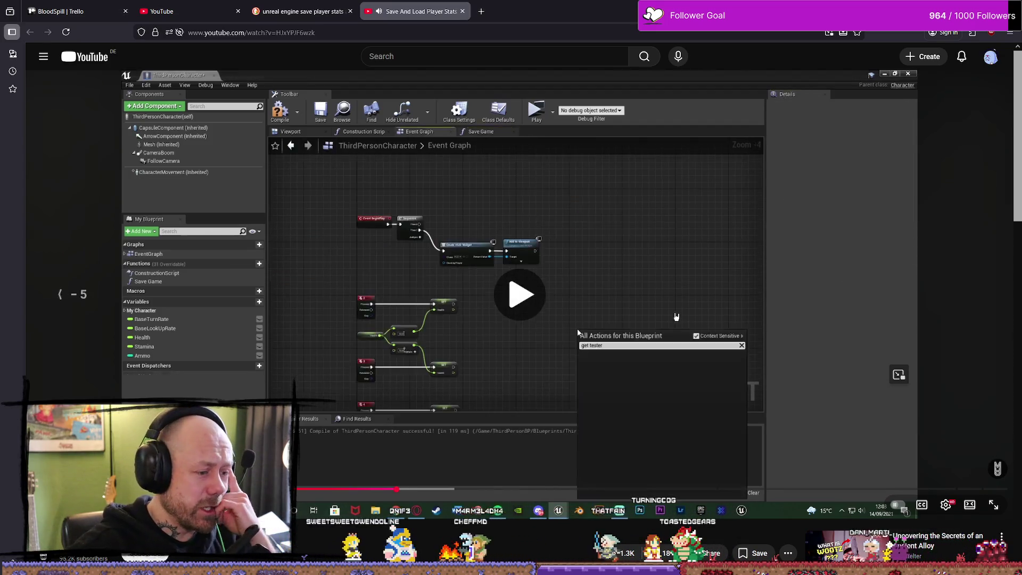
{"action": "key", "text": "j"}
{"action": "key", "text": "space"}
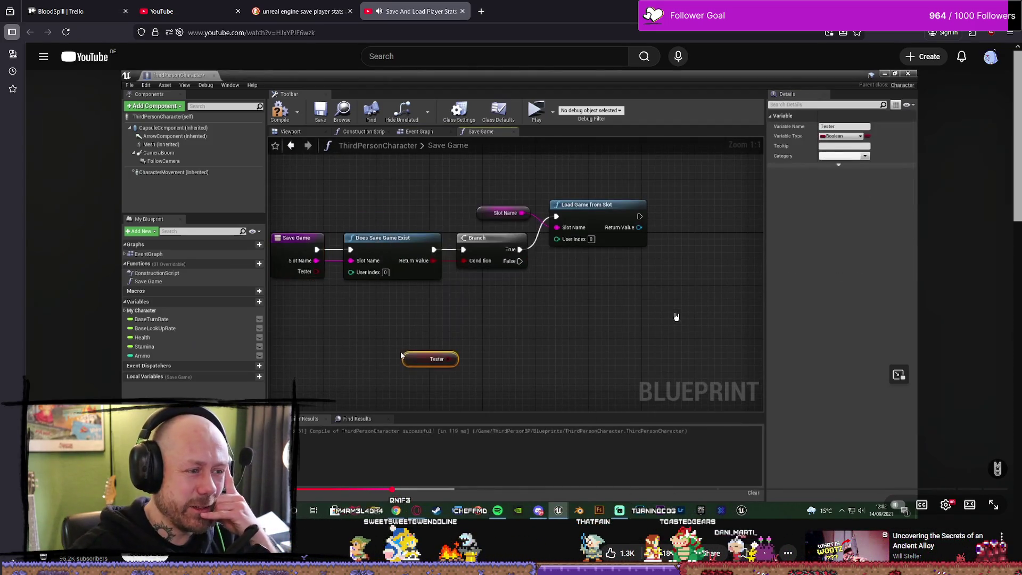
{"action": "key", "text": "Left"}
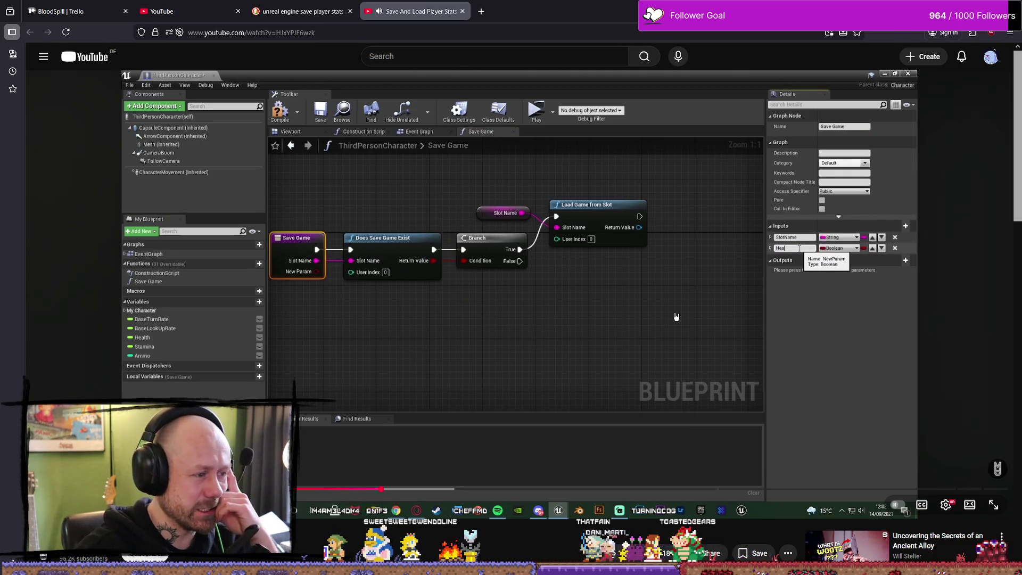
{"action": "key", "text": "Left"}
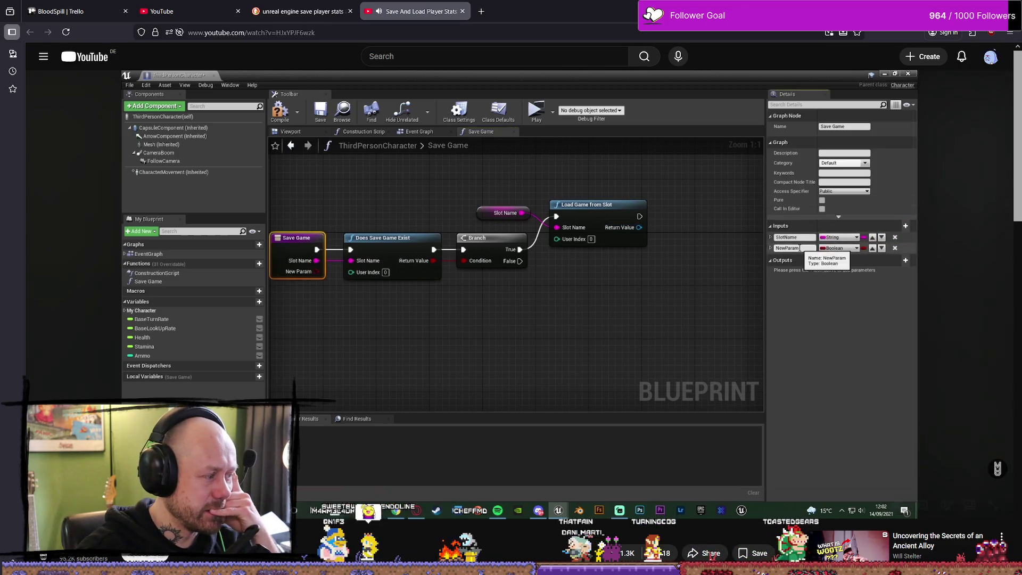
{"action": "key", "text": "Left"}
{"action": "key", "text": "space"}
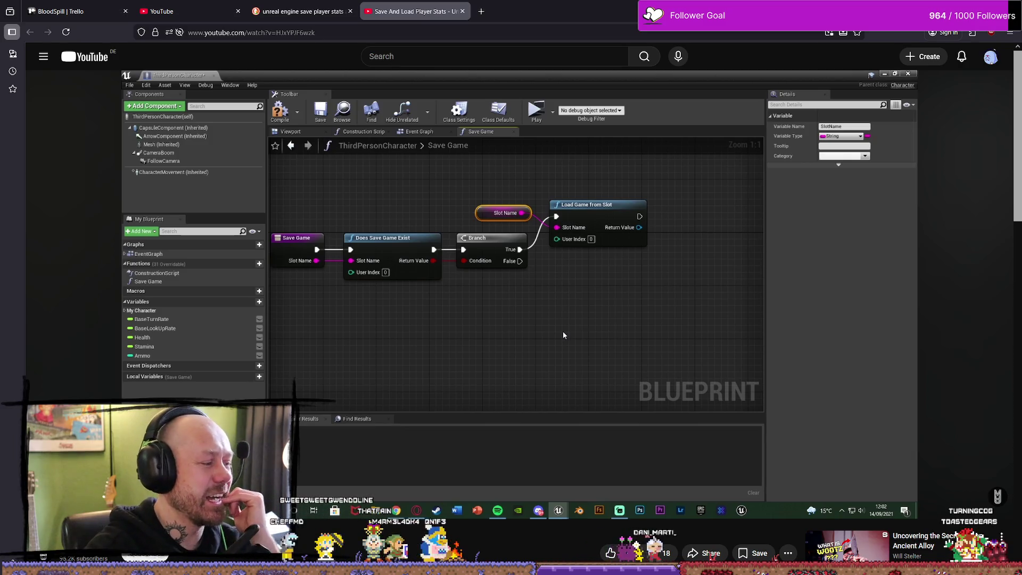
{"action": "left_click", "coordinate": [675, 316]}
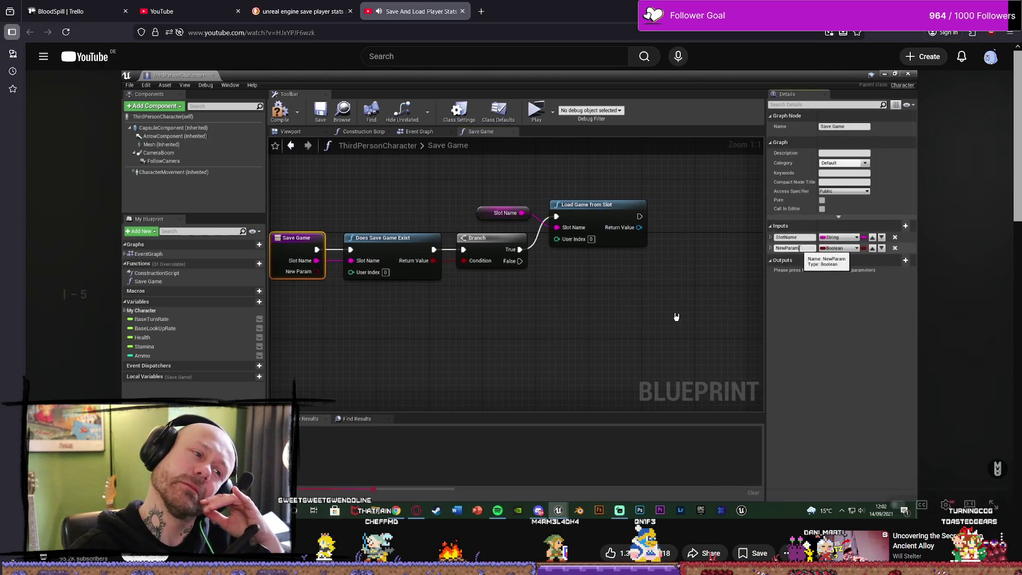
{"action": "key", "text": "Left"}
{"action": "key", "text": "Left"}
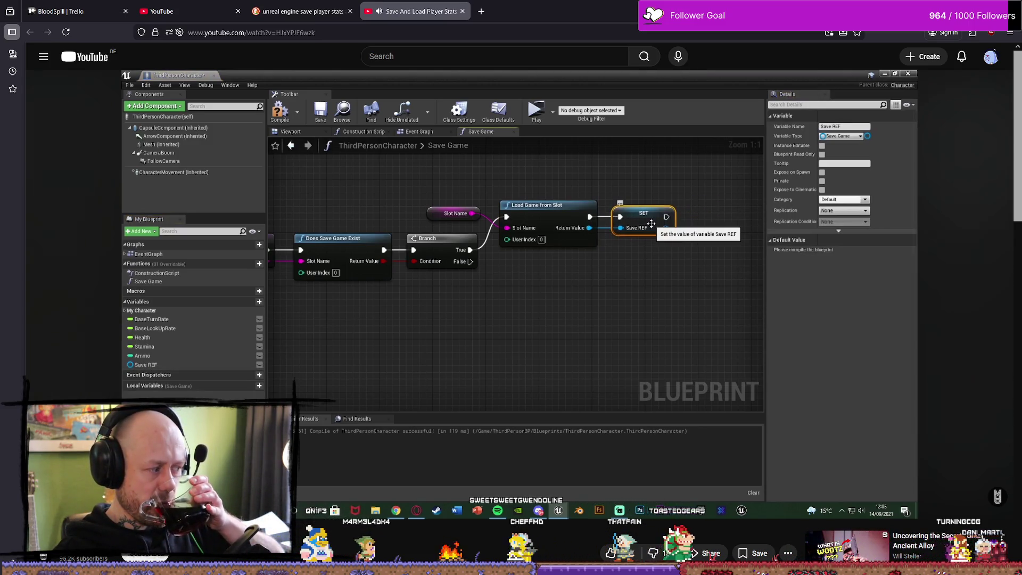
Let the tutorial play through setting Health, Stamina, Ammo and Location on the stats save.
{"action": "left_click", "coordinate": [676, 317]}
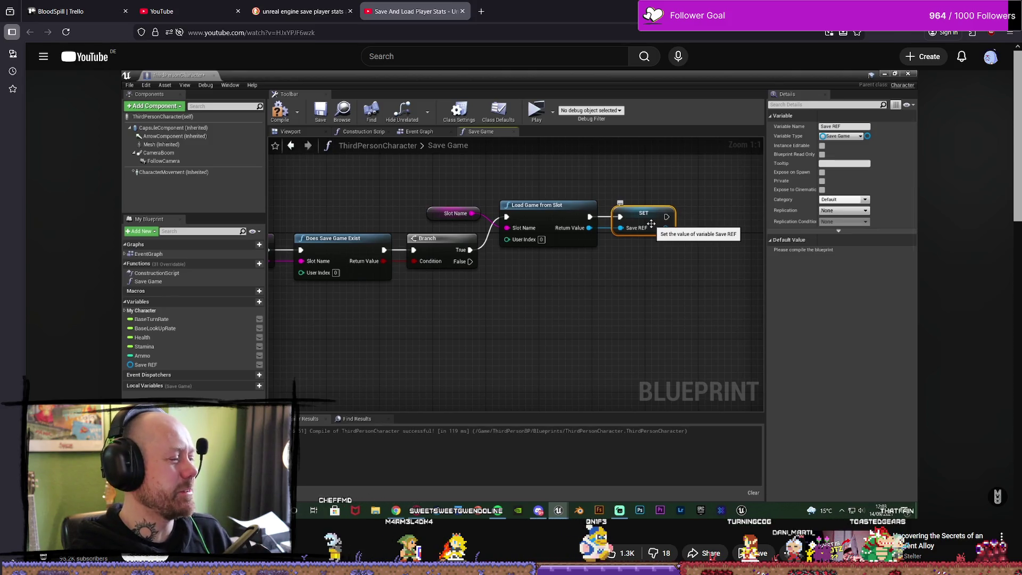
{"action": "left_click", "coordinate": [676, 317]}
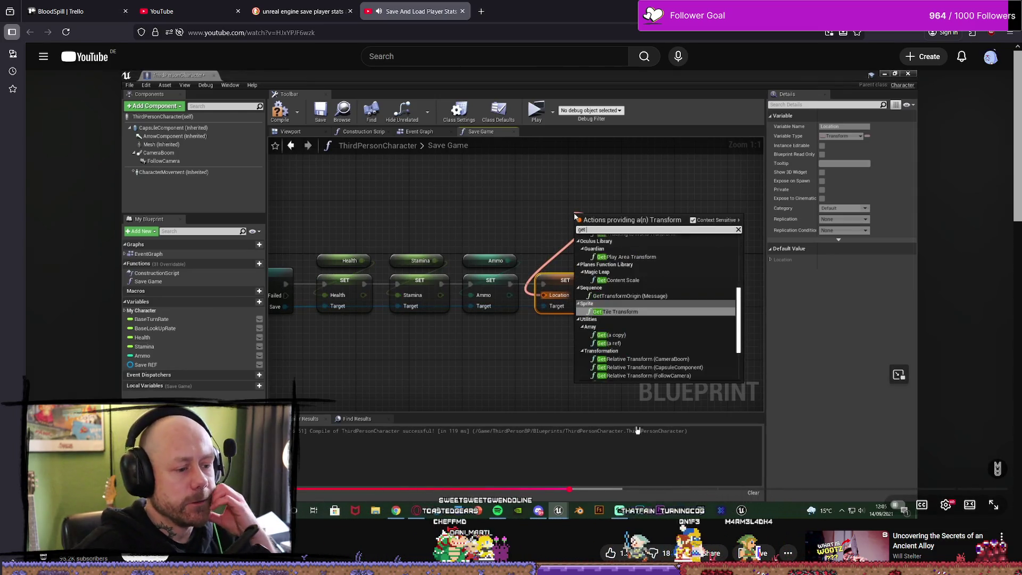
Scrub the tutorial past the Save Game to Slot wiring to the Event Graph's BeginPlay sequence.
{"action": "left_click_drag", "start_coordinate": [671, 423], "coordinate": [675, 450]}
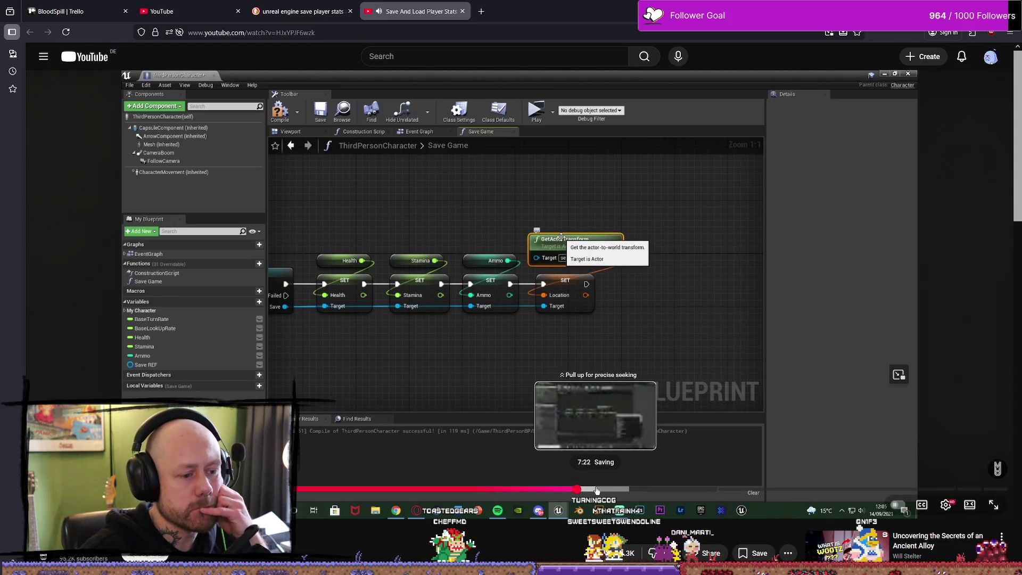
{"action": "left_click_drag", "start_coordinate": [636, 489], "coordinate": [628, 488]}
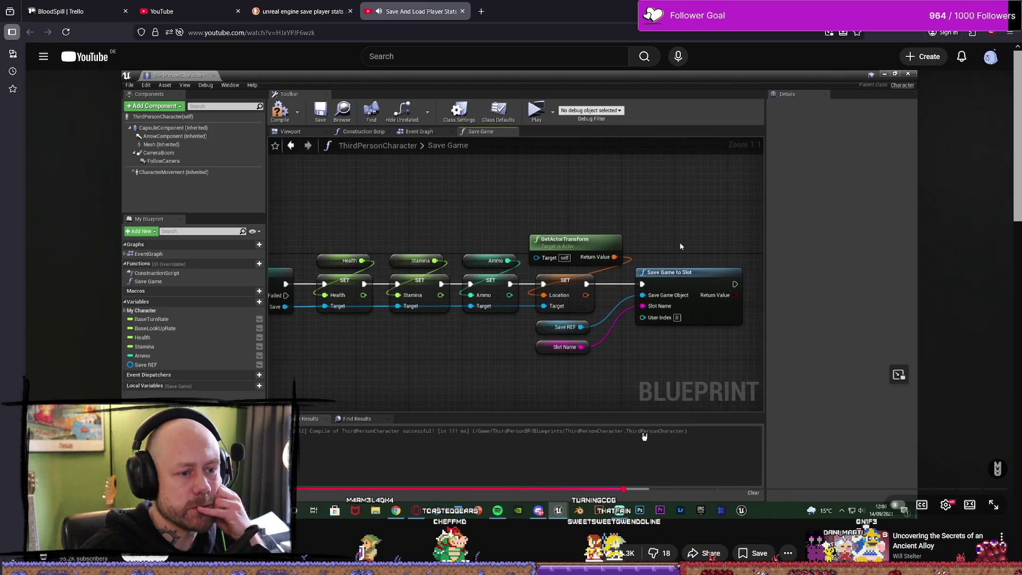
{"action": "left_click", "coordinate": [657, 339]}
{"action": "left_click", "coordinate": [658, 339]}
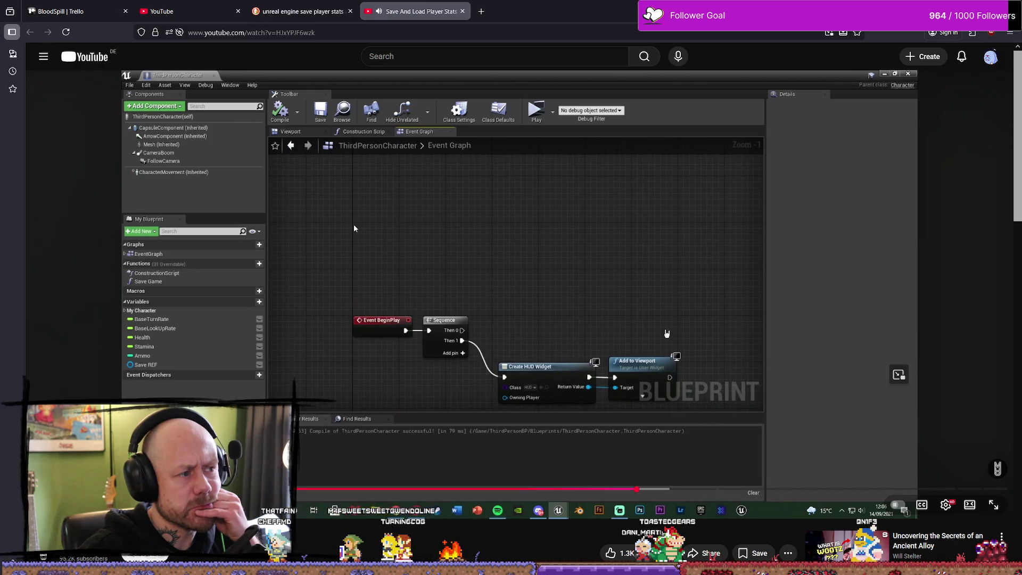
Jump through the key-press Save Game and Print String parts to the new Load Game function.
{"action": "left_click", "coordinate": [667, 334]}
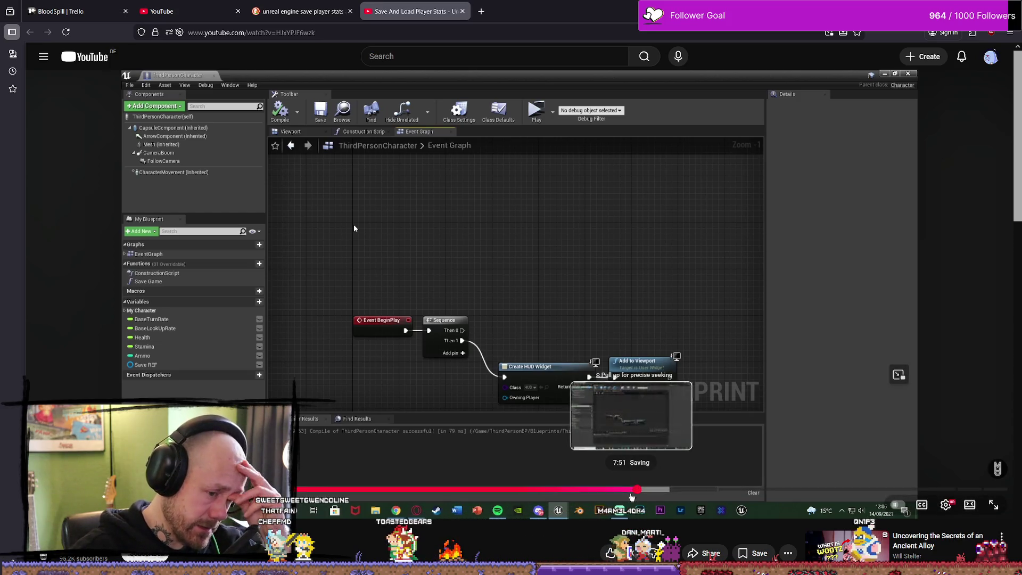
{"action": "left_click", "coordinate": [631, 490]}
{"action": "key", "text": "space"}
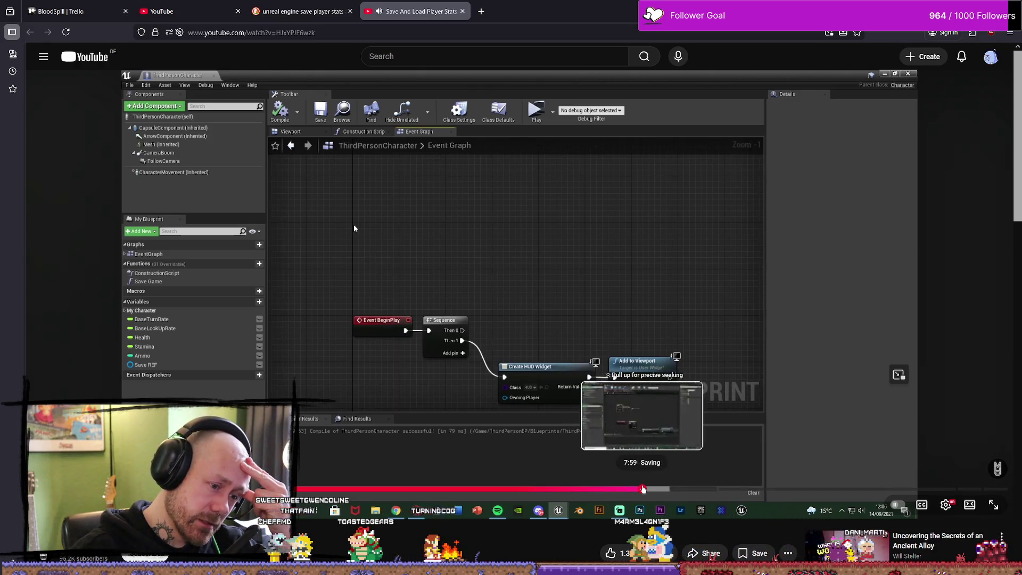
{"action": "left_click", "coordinate": [658, 490]}
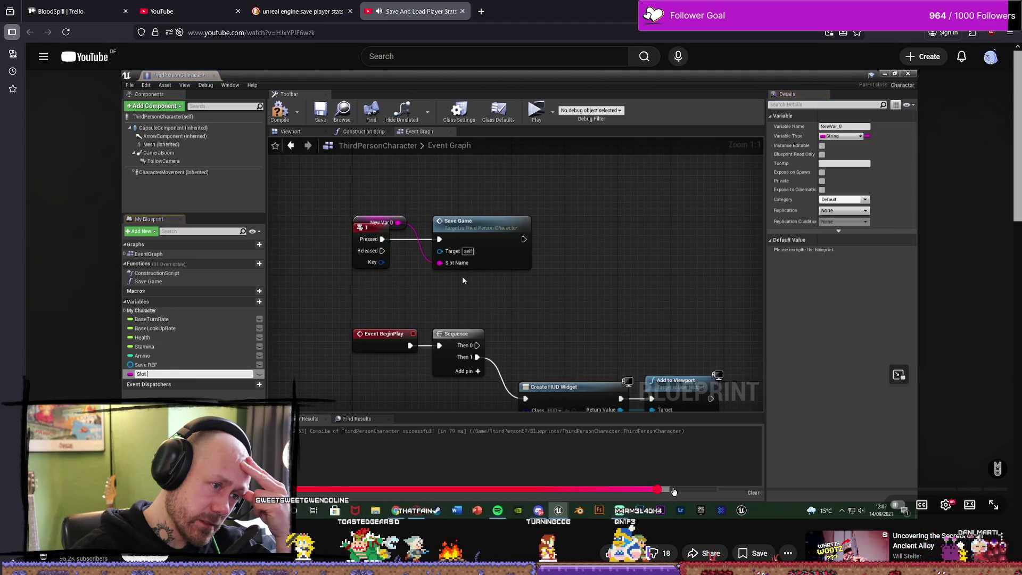
{"action": "left_click", "coordinate": [688, 490]}
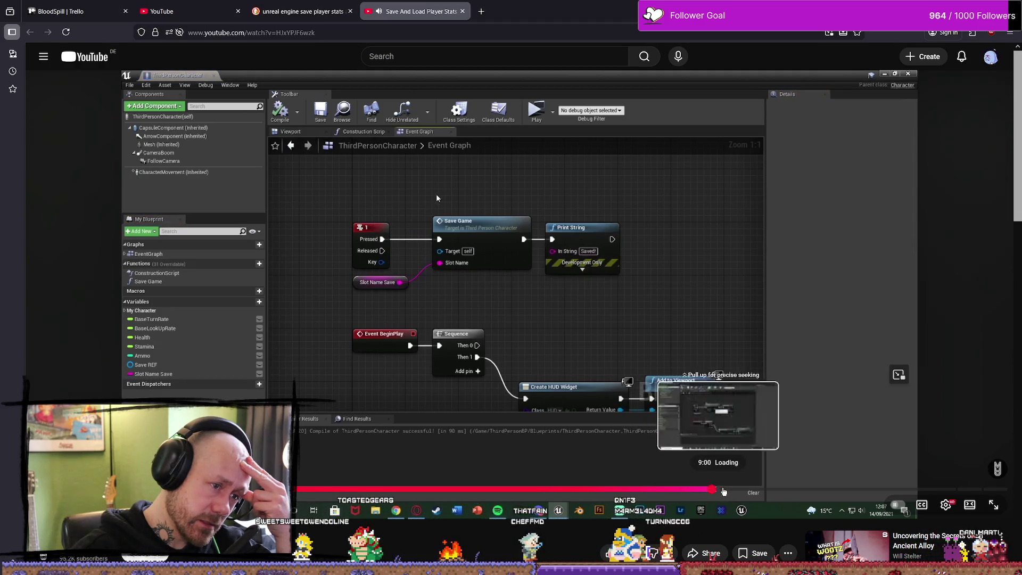
{"action": "left_click", "coordinate": [710, 489]}
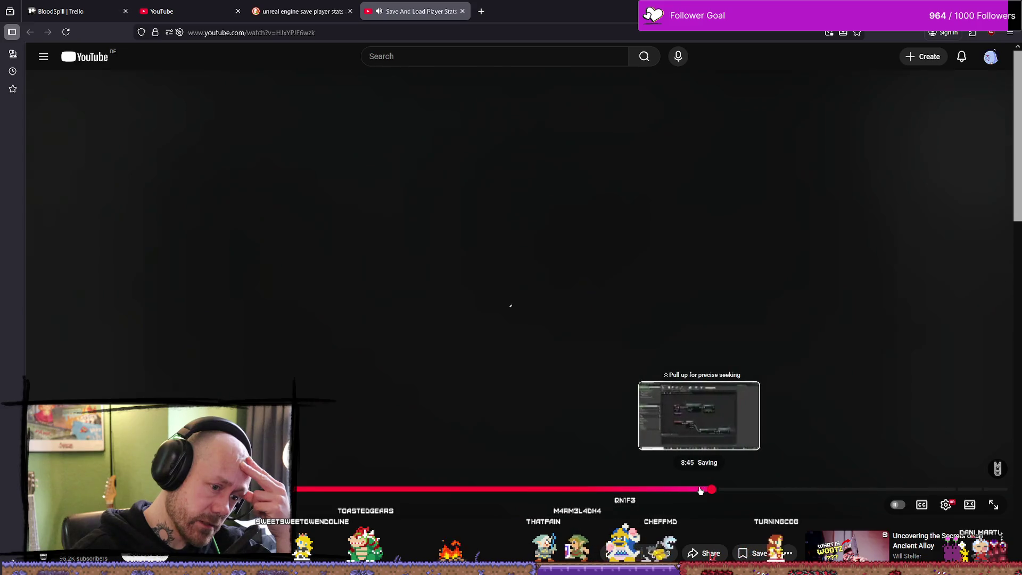
{"action": "left_click", "coordinate": [683, 411]}
{"action": "left_click", "coordinate": [692, 408]}
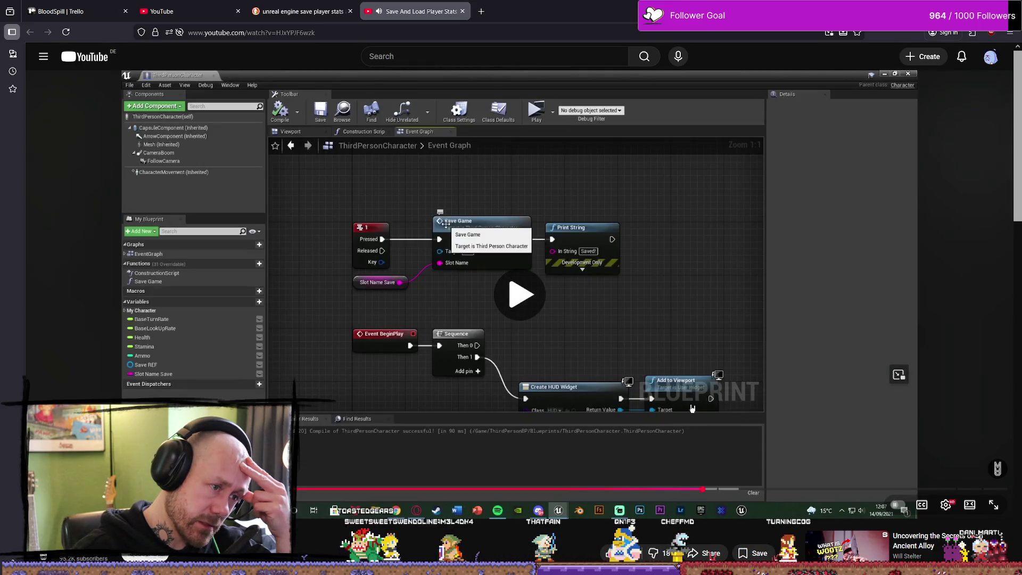
{"action": "left_click", "coordinate": [723, 489]}
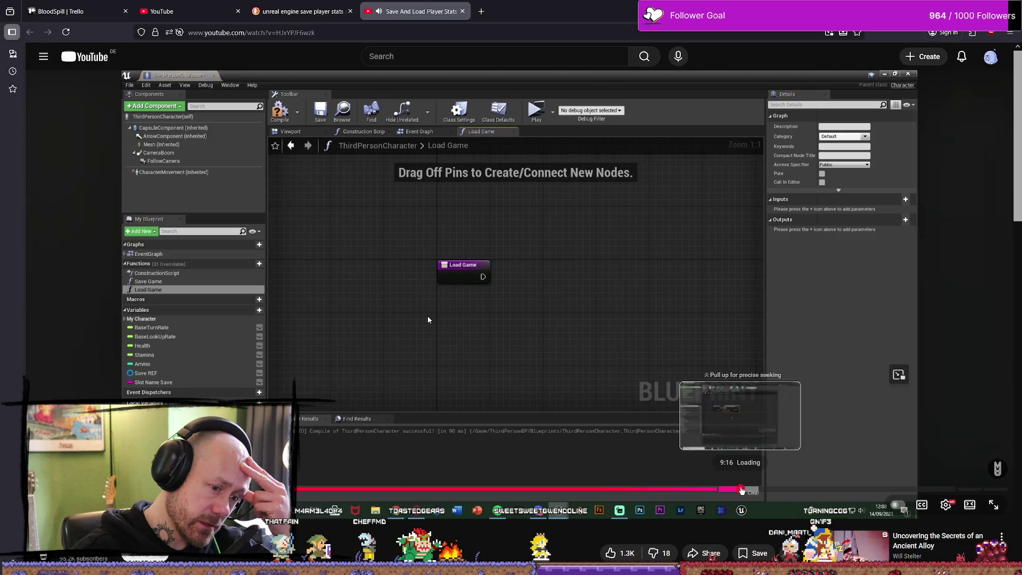
Skim Load Game from Slot, SET Health and Ammo, the game preview, then return to the key-press graph.
{"action": "left_click", "coordinate": [741, 490]}
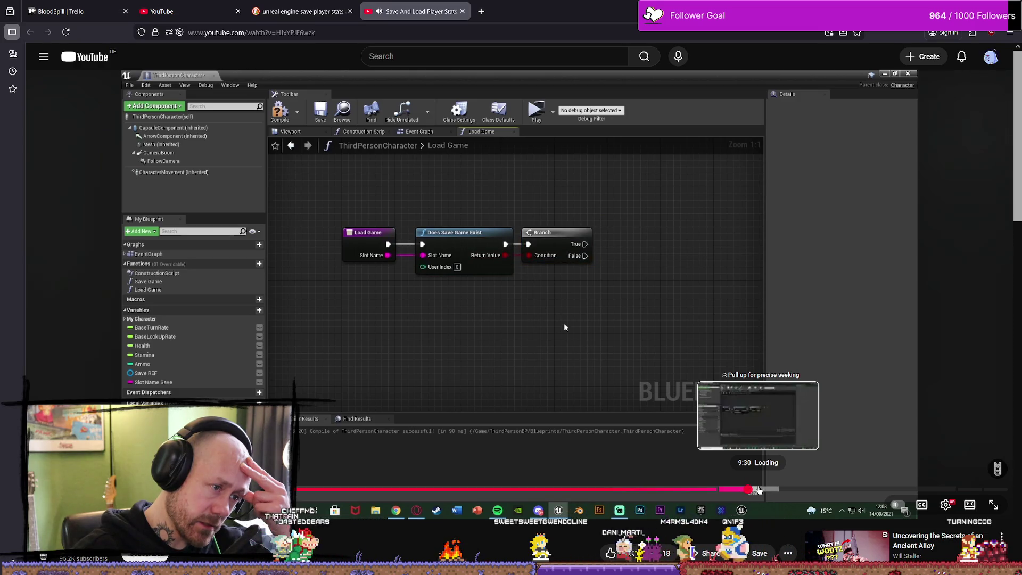
{"action": "left_click_drag", "start_coordinate": [758, 489], "coordinate": [788, 490]}
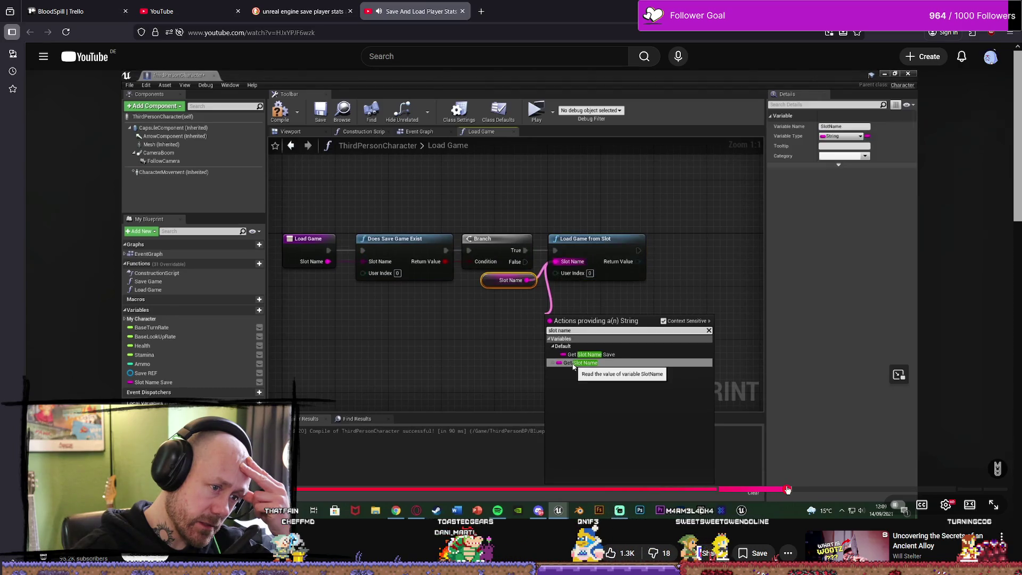
{"action": "left_click", "coordinate": [827, 490]}
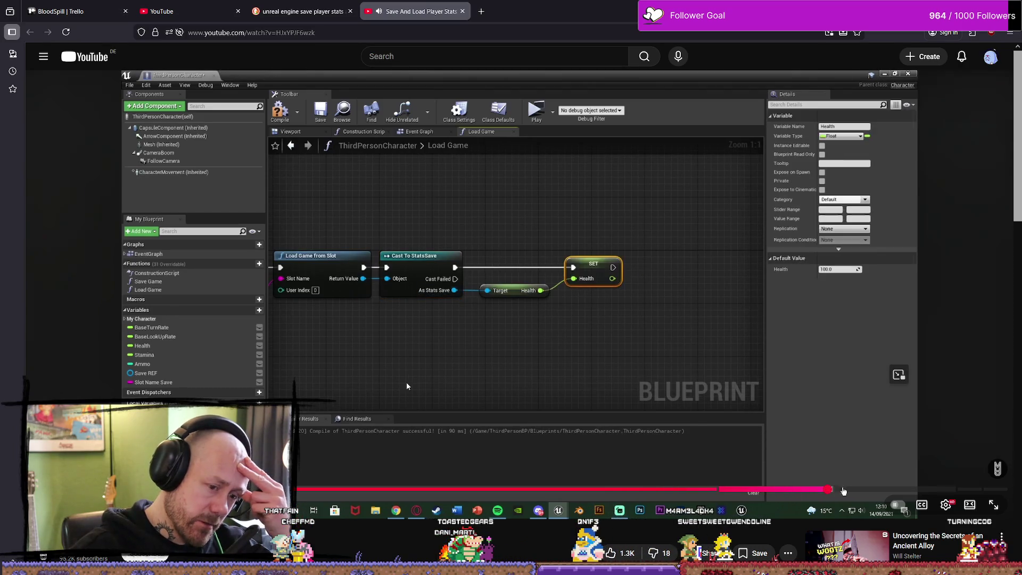
{"action": "left_click", "coordinate": [844, 489]}
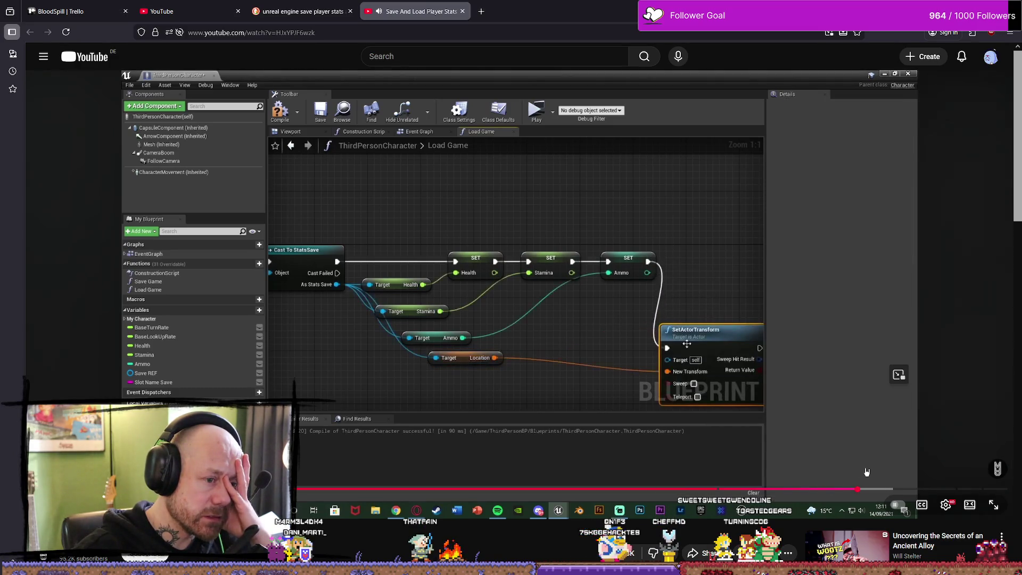
{"action": "left_click_drag", "start_coordinate": [909, 489], "coordinate": [960, 490]}
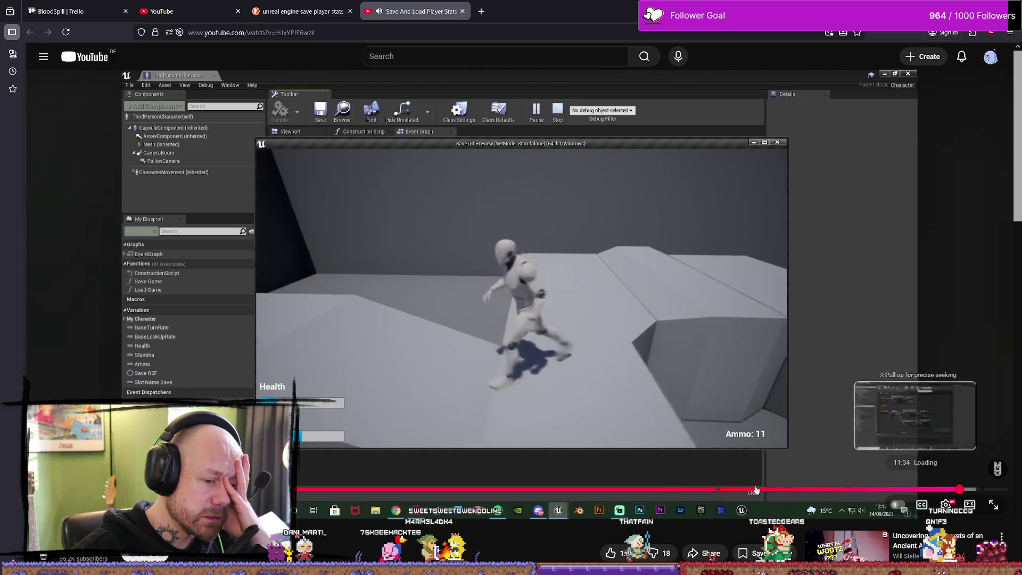
{"action": "left_click_drag", "start_coordinate": [755, 489], "coordinate": [660, 490]}
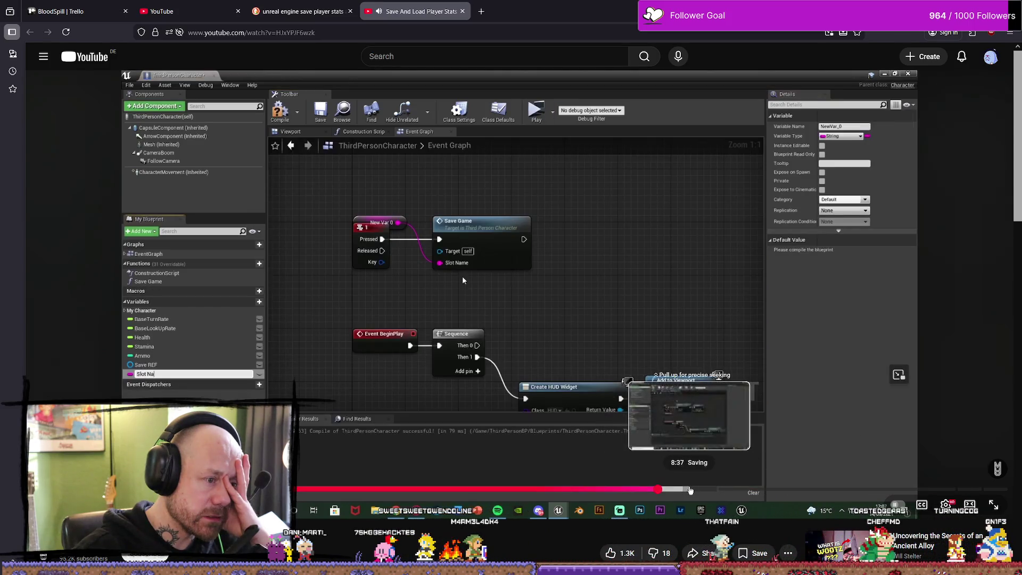
{"action": "left_click", "coordinate": [690, 489]}
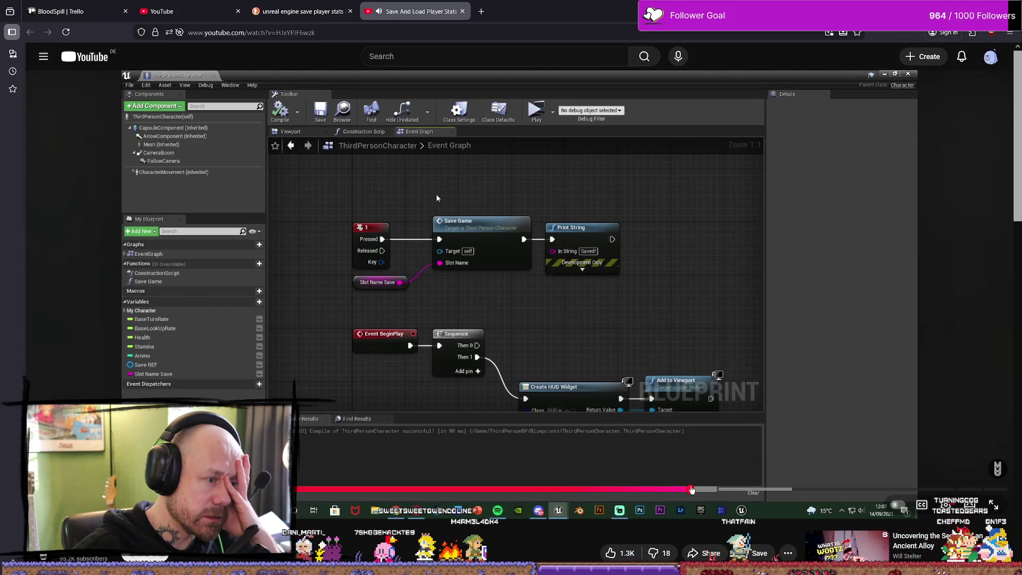
Pause the tutorial on the completed Save Game function graph and open a new browser tab.
{"action": "left_click_drag", "start_coordinate": [694, 490], "coordinate": [631, 491]}
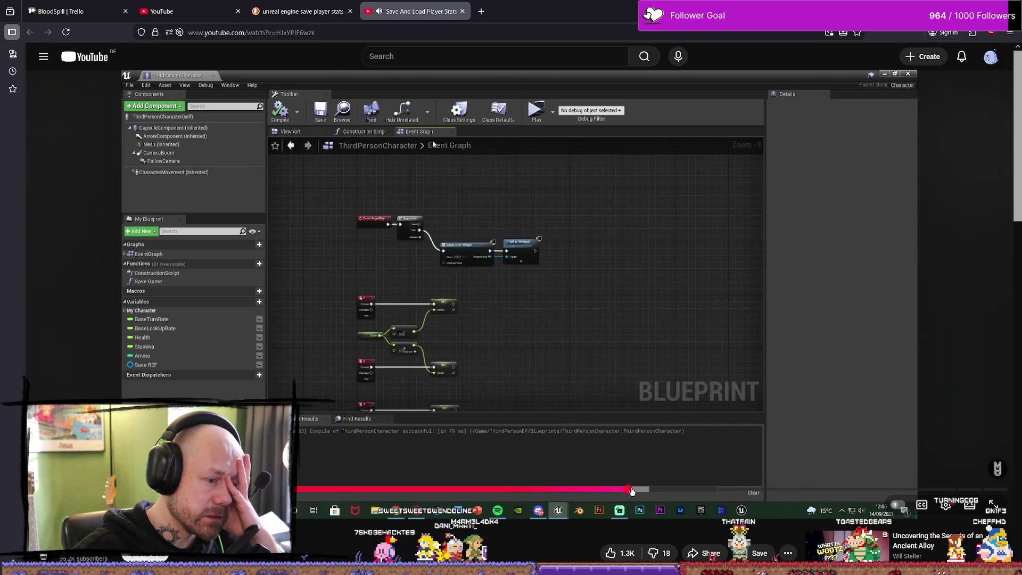
{"action": "left_click", "coordinate": [623, 489]}
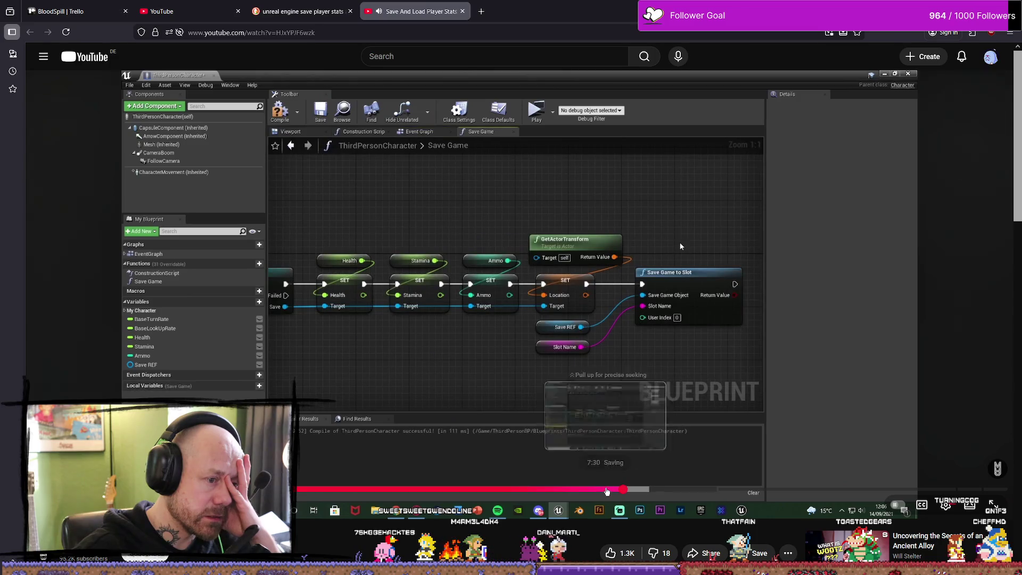
{"action": "left_click", "coordinate": [649, 389]}
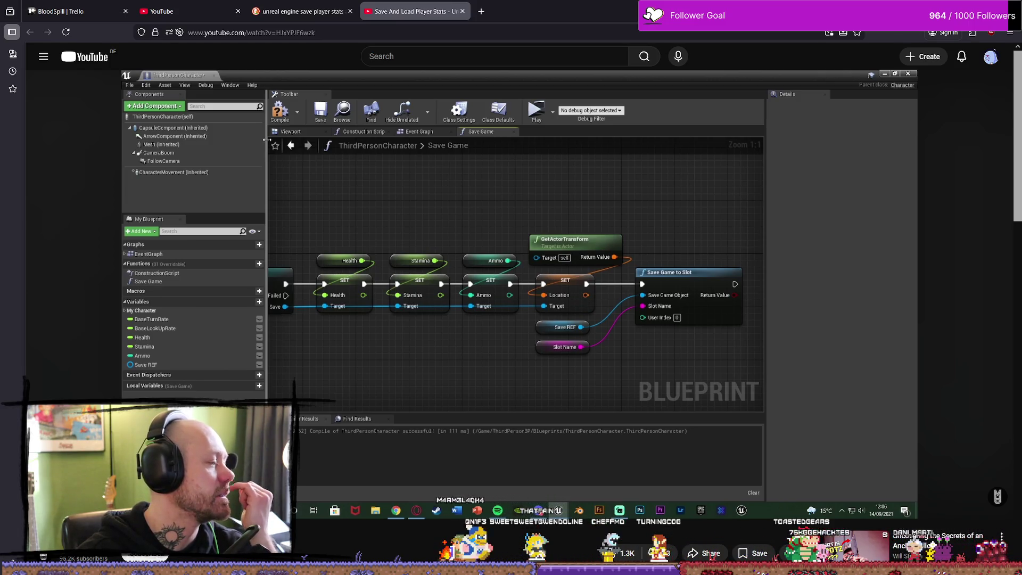
{"action": "mouse_move", "coordinate": [337, 453]}
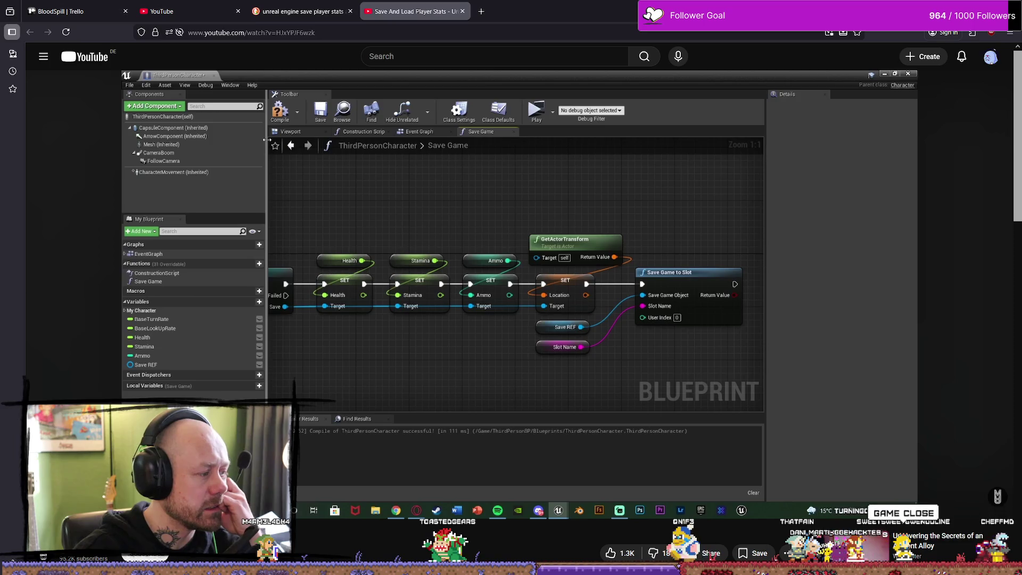
{"action": "mouse_move", "coordinate": [358, 406]}
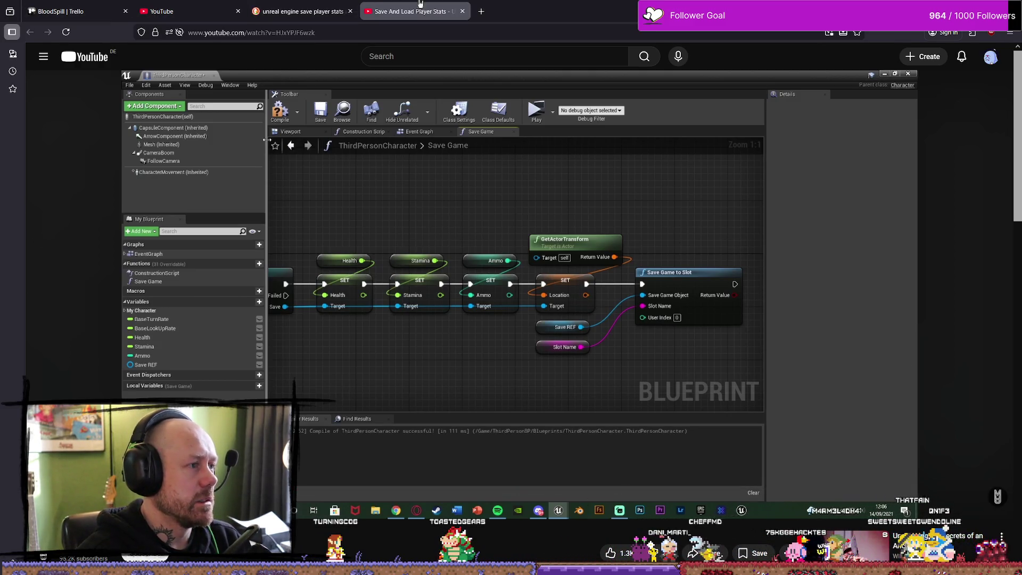
{"action": "left_click", "coordinate": [484, 12]}
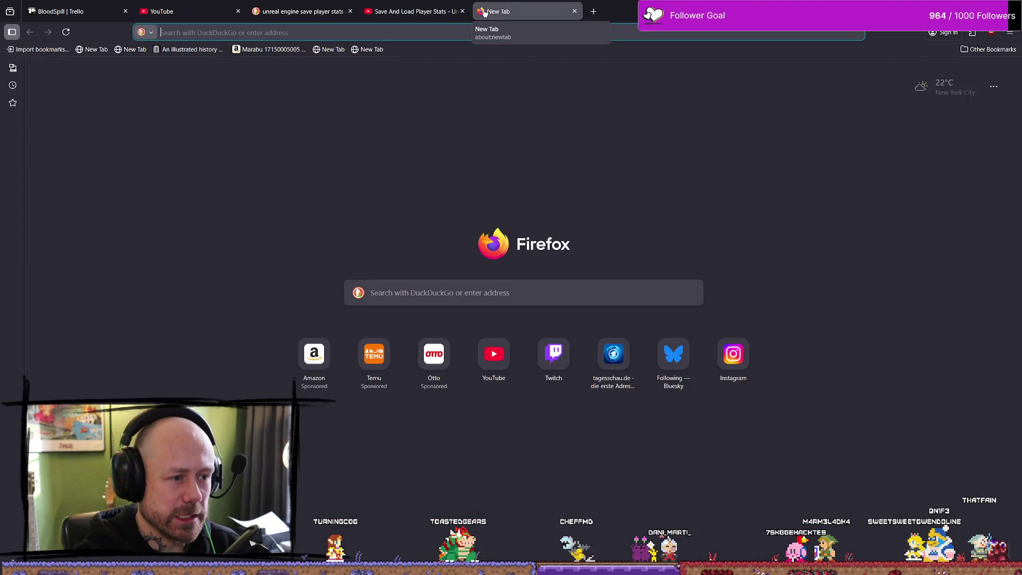
Load the Miro dashboard by entering 'miro' and open the Calamity Oath of Despair board.
{"action": "type", "text": "miro.com/"}
{"action": "key", "text": "Return"}
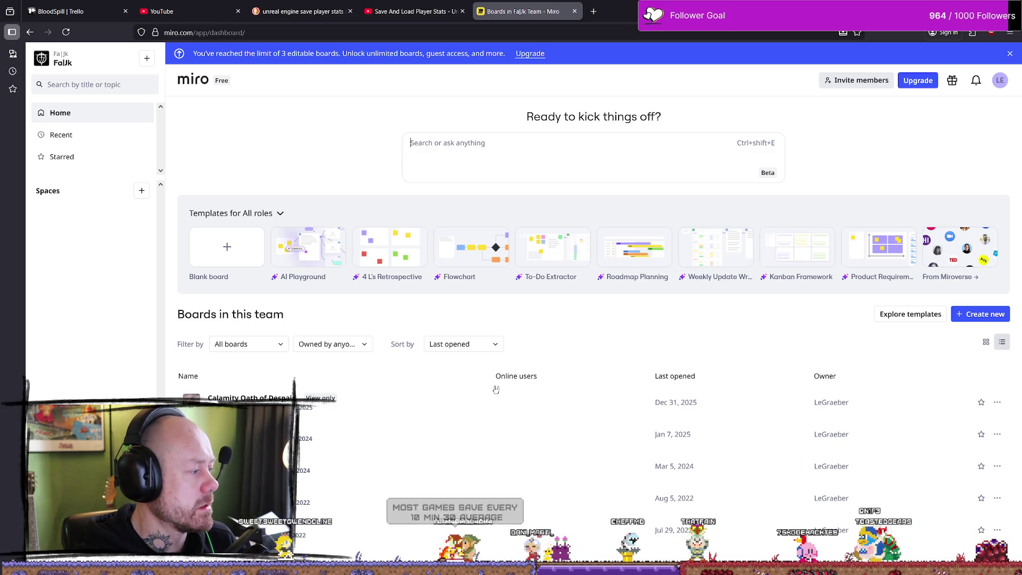
{"action": "left_click", "coordinate": [438, 411]}
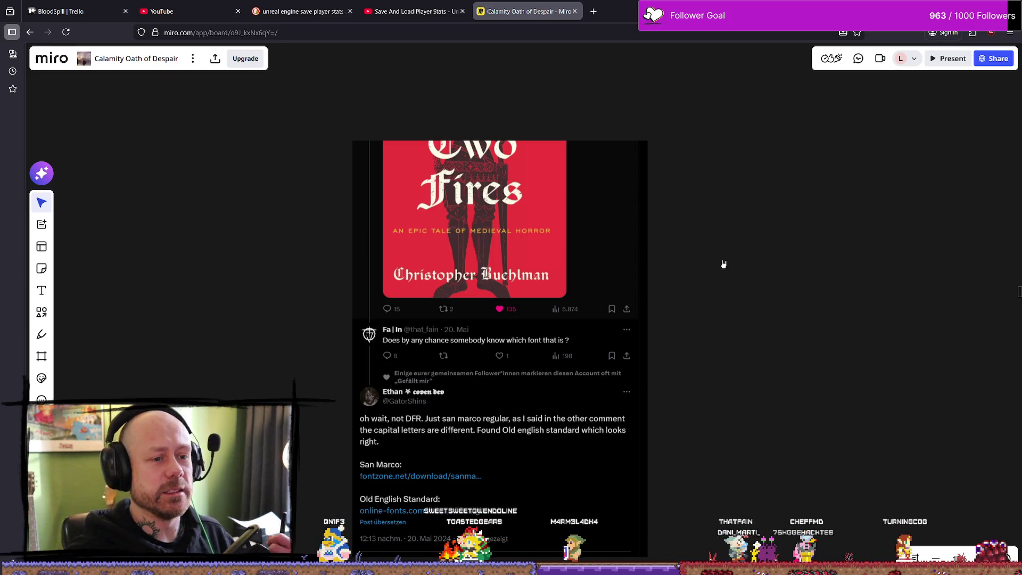
Scroll the board to the font references (Cathedrale, Cambridge, Secret of Mana) and map image.
{"action": "scroll", "coordinate": [714, 292], "scroll_direction": "down", "scroll_amount": 10}
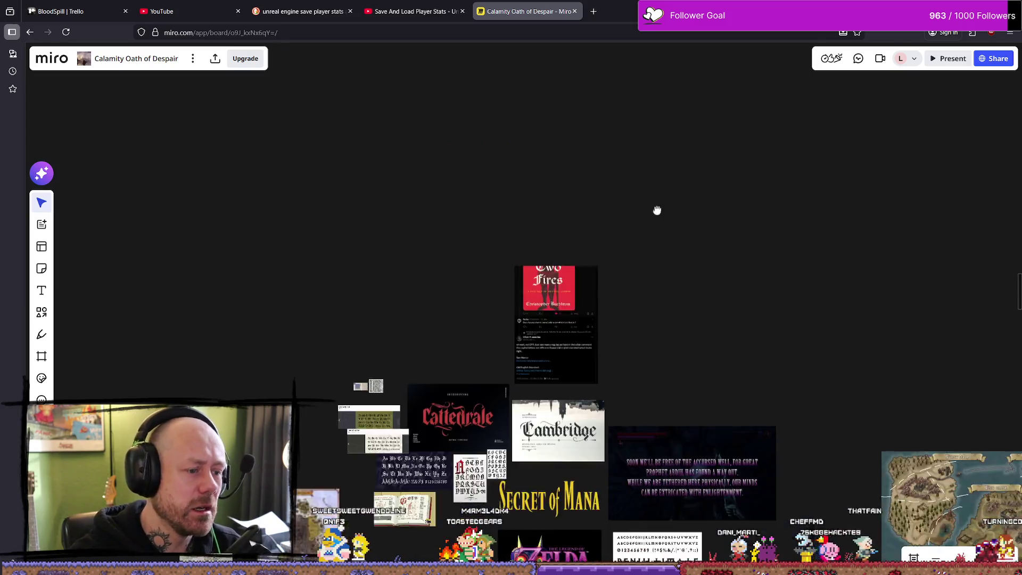
Pan and zoom across the board past the town images, sketches and handwritten Stagger notes.
{"action": "scroll", "coordinate": [608, 162], "scroll_direction": "down", "scroll_amount": 5}
{"action": "mouse_move", "coordinate": [636, 167]}
{"action": "left_mouse_down"}
{"action": "mouse_move", "coordinate": [335, 98]}
{"action": "mouse_move", "coordinate": [354, 282]}
{"action": "left_mouse_up"}
{"action": "scroll", "coordinate": [610, 135], "scroll_direction": "up", "scroll_amount": 3}
{"action": "mouse_move", "coordinate": [627, 126]}
{"action": "left_mouse_down"}
{"action": "mouse_move", "coordinate": [607, 261]}
{"action": "mouse_move", "coordinate": [566, 354]}
{"action": "left_mouse_up"}
{"action": "scroll", "coordinate": [602, 227], "scroll_direction": "up", "scroll_amount": 2}
{"action": "left_click_drag", "start_coordinate": [602, 227], "coordinate": [623, 347]}
{"action": "scroll", "coordinate": [727, 369], "scroll_direction": "down", "scroll_amount": 5}
{"action": "scroll", "coordinate": [718, 326], "scroll_direction": "up", "scroll_amount": 3}
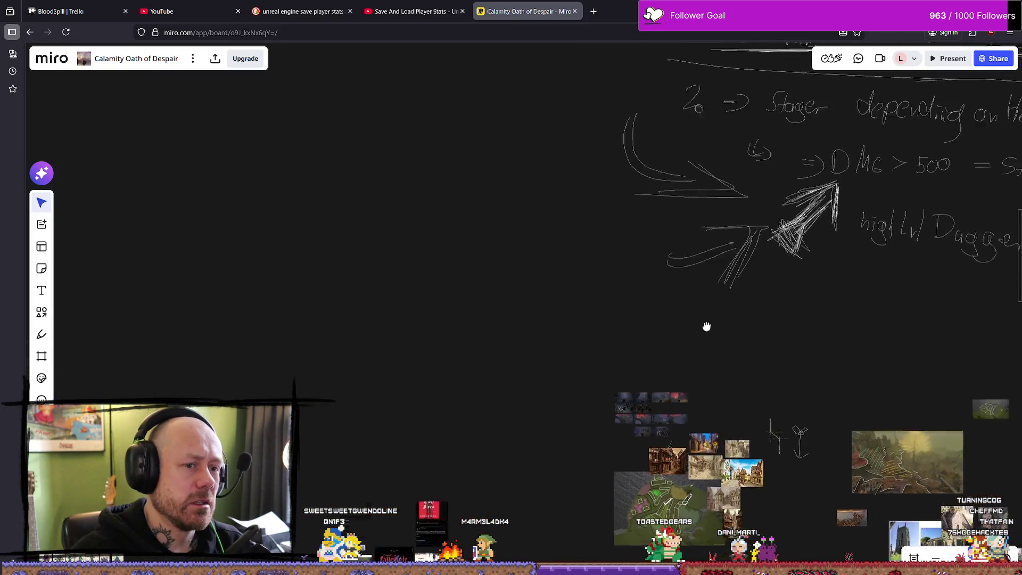
{"action": "left_click_drag", "start_coordinate": [621, 307], "coordinate": [604, 302]}
{"action": "left_click_drag", "start_coordinate": [778, 293], "coordinate": [481, 263]}
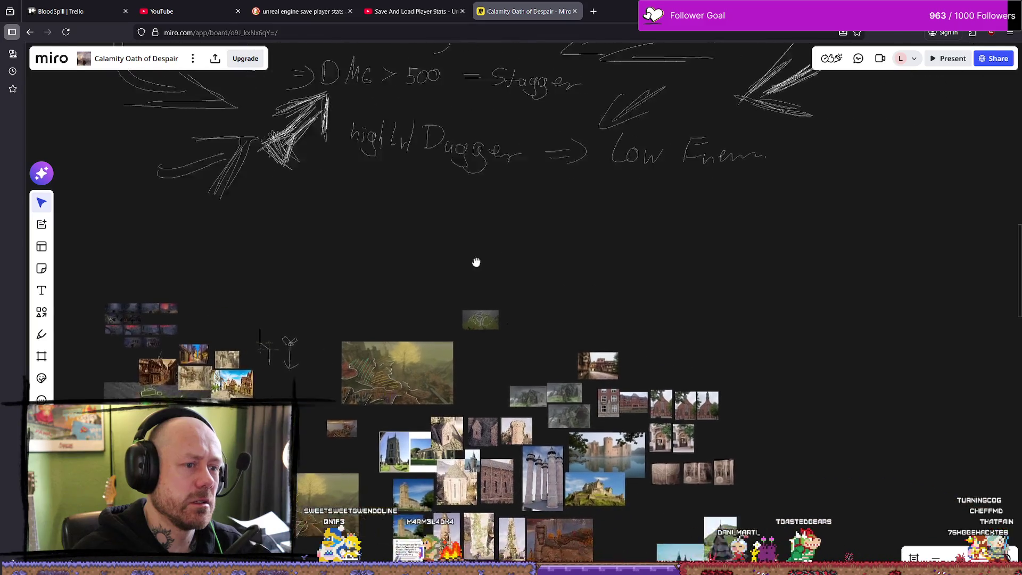
{"action": "scroll", "coordinate": [481, 256], "scroll_direction": "up", "scroll_amount": 3}
Frame the dark screenshot grid beside the town sketches and switch to the Pen tool.
{"action": "left_click_drag", "start_coordinate": [273, 288], "coordinate": [552, 271]}
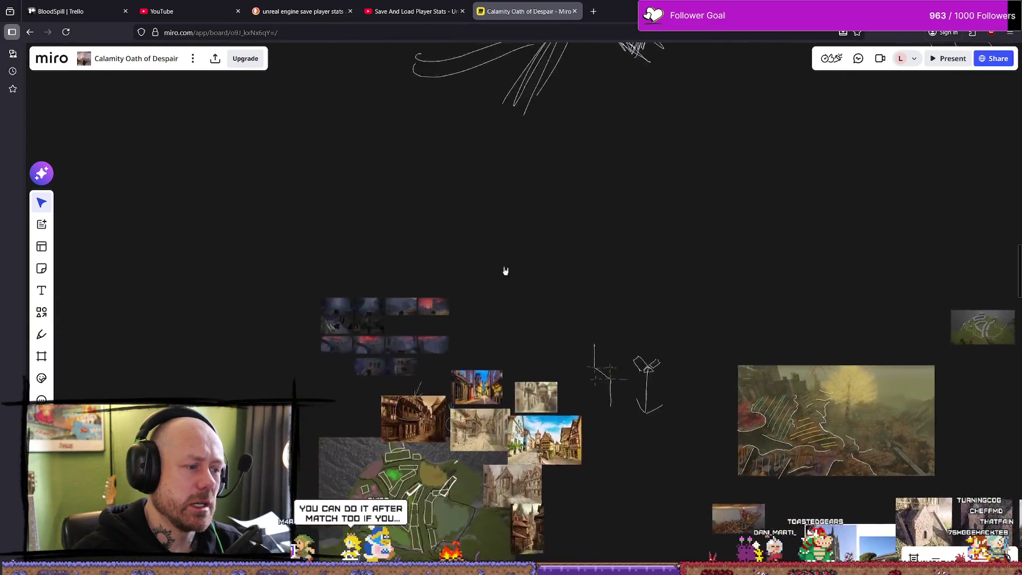
{"action": "scroll", "coordinate": [383, 261], "scroll_direction": "up", "scroll_amount": 2}
{"action": "scroll", "coordinate": [375, 242], "scroll_direction": "up", "scroll_amount": 3}
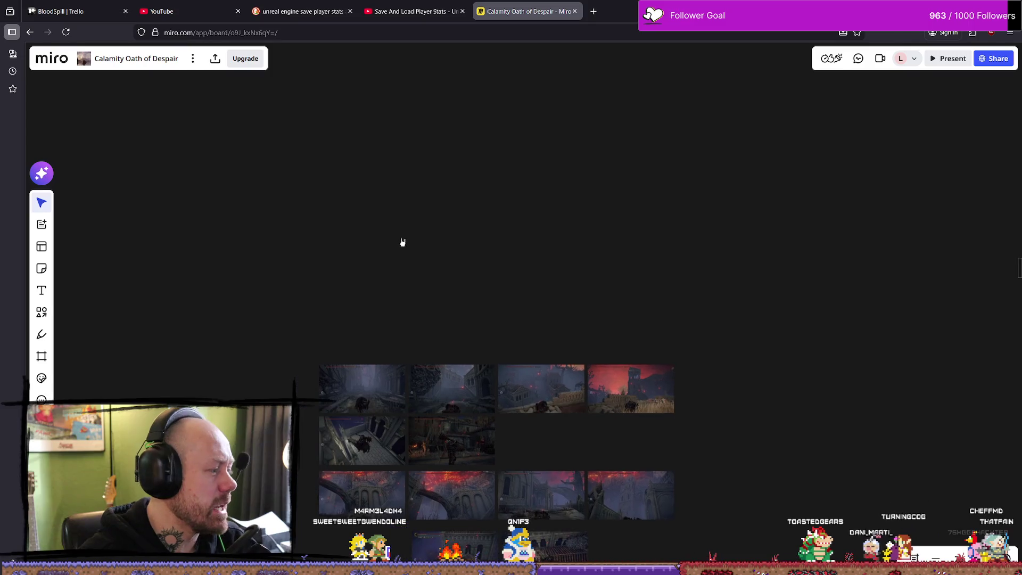
{"action": "scroll", "coordinate": [379, 288], "scroll_direction": "down", "scroll_amount": 3}
{"action": "scroll", "coordinate": [399, 235], "scroll_direction": "left", "scroll_amount": 3}
{"action": "scroll", "coordinate": [411, 183], "scroll_direction": "up", "scroll_amount": 2}
{"action": "scroll", "coordinate": [411, 183], "scroll_direction": "down", "scroll_amount": 3}
{"action": "mouse_move", "coordinate": [504, 162]}
{"action": "left_mouse_down"}
{"action": "mouse_move", "coordinate": [488, 114]}
{"action": "mouse_move", "coordinate": [524, 86]}
{"action": "left_mouse_up"}
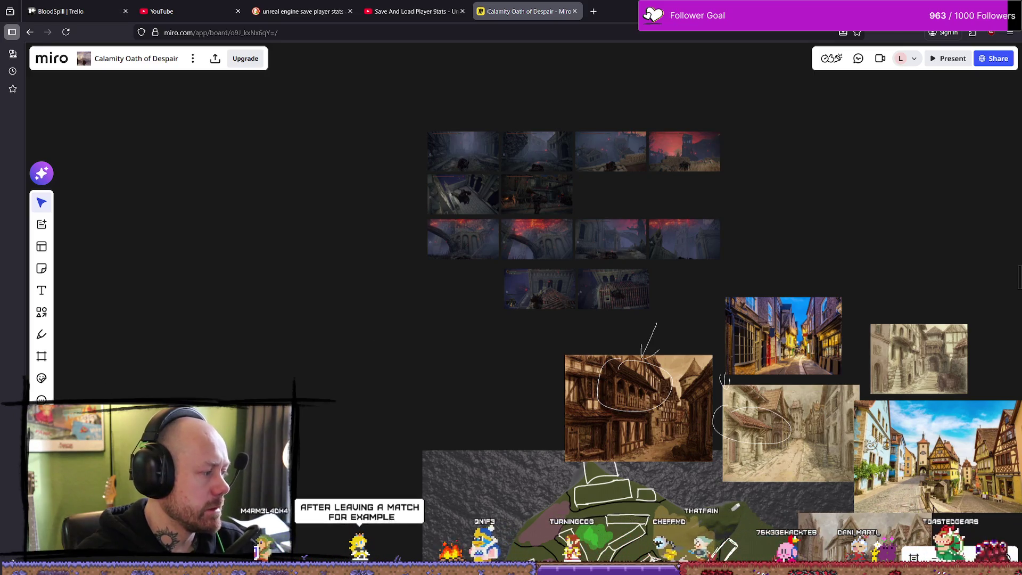
{"action": "mouse_move", "coordinate": [93, 393]}
{"action": "left_mouse_down"}
{"action": "mouse_move", "coordinate": [376, 324]}
{"action": "mouse_move", "coordinate": [468, 253]}
{"action": "mouse_move", "coordinate": [466, 288]}
{"action": "mouse_move", "coordinate": [607, 289]}
{"action": "mouse_move", "coordinate": [543, 376]}
{"action": "mouse_move", "coordinate": [530, 350]}
{"action": "left_mouse_up"}
{"action": "scroll", "coordinate": [477, 272], "scroll_direction": "down", "scroll_amount": 2}
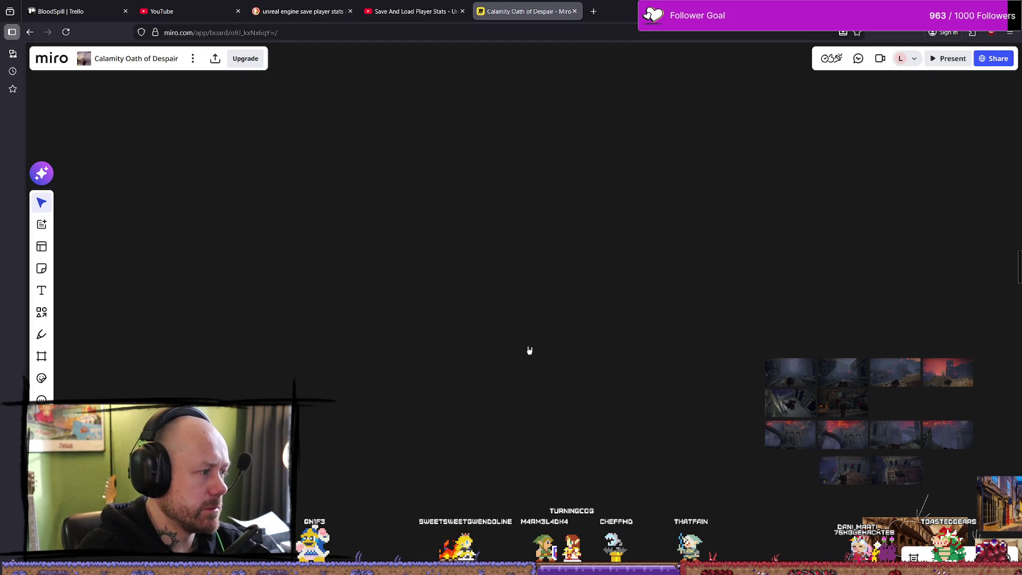
{"action": "key", "text": "p"}
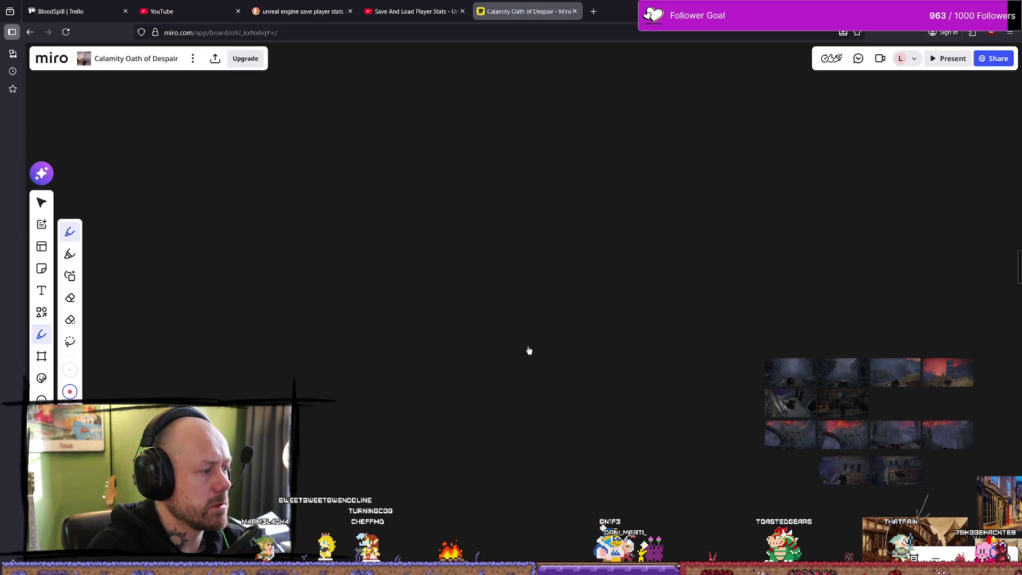
Choose a pen colour, then handwrite and underline the 'Bloodspill save' heading.
{"action": "key", "text": "Return"}
{"action": "key", "text": "Escape"}
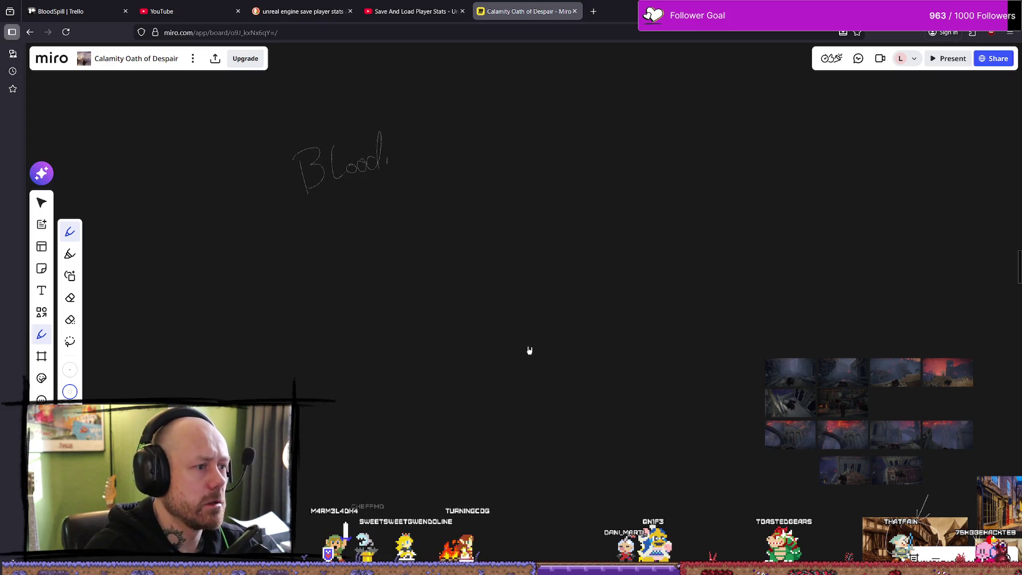
{"action": "left_click_drag", "start_coordinate": [401, 151], "coordinate": [411, 160]}
{"action": "mouse_move", "coordinate": [424, 113]}
{"action": "left_mouse_down"}
{"action": "mouse_move", "coordinate": [426, 171]}
{"action": "mouse_move", "coordinate": [519, 142]}
{"action": "left_mouse_up"}
{"action": "left_click_drag", "start_coordinate": [314, 218], "coordinate": [553, 151]}
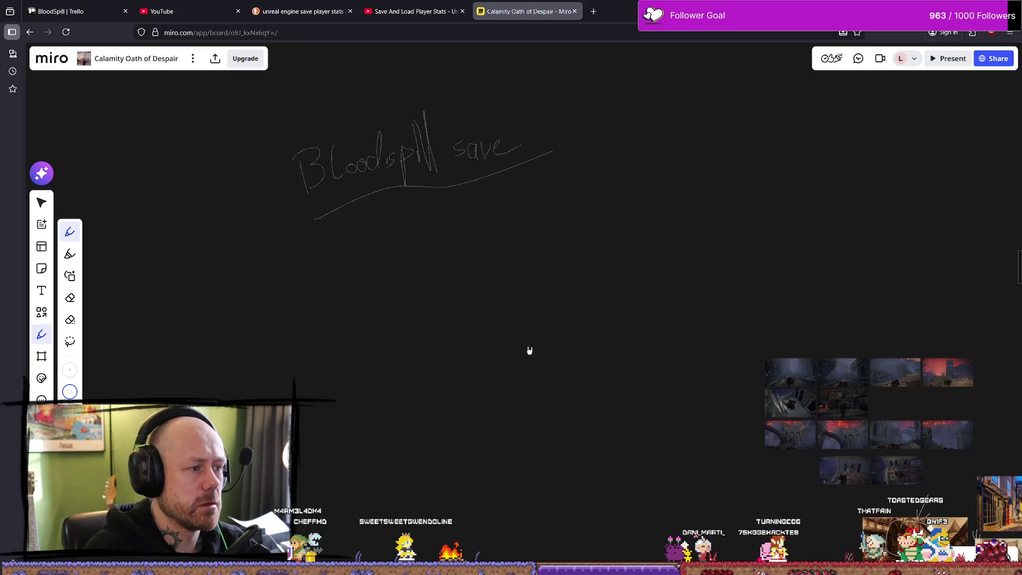
Start a note below the heading and erase the unwanted count strokes.
{"action": "mouse_move", "coordinate": [301, 283]}
{"action": "left_mouse_down"}
{"action": "mouse_move", "coordinate": [305, 293]}
{"action": "mouse_move", "coordinate": [314, 276]}
{"action": "left_mouse_up"}
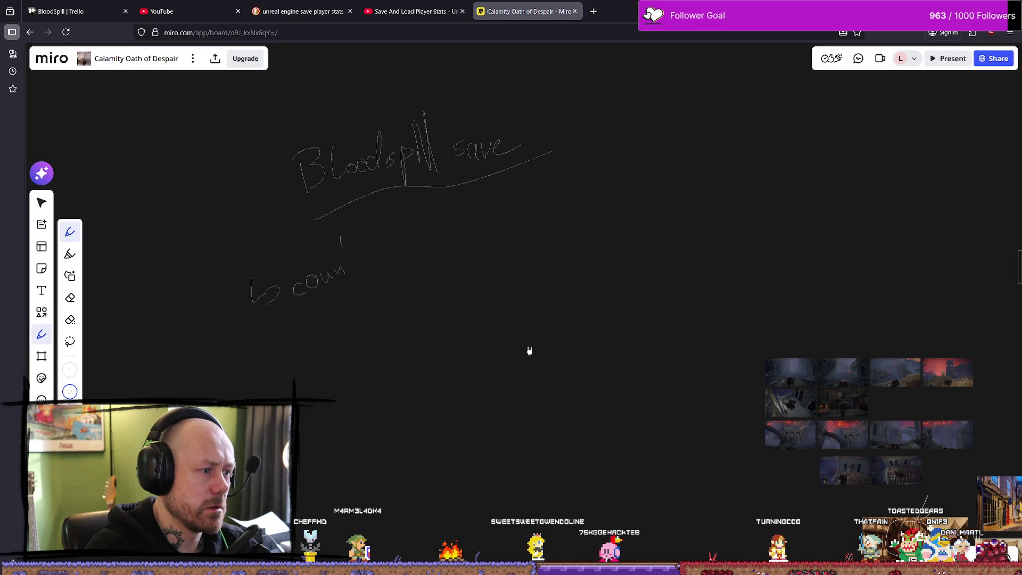
{"action": "left_click_drag", "start_coordinate": [341, 238], "coordinate": [358, 281]}
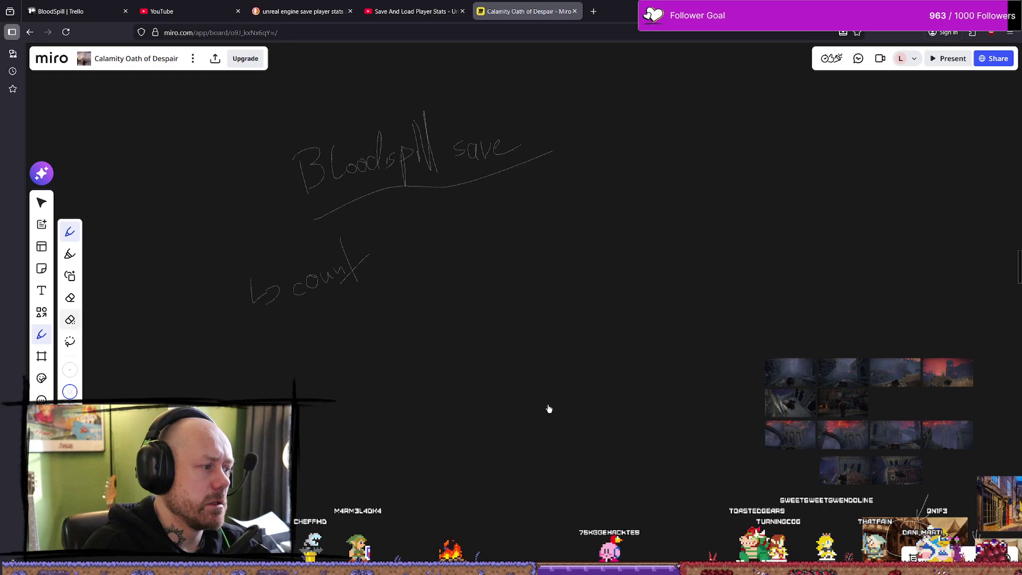
{"action": "key", "text": "e"}
{"action": "mouse_move", "coordinate": [292, 290]}
{"action": "left_mouse_down"}
{"action": "mouse_move", "coordinate": [356, 245]}
{"action": "mouse_move", "coordinate": [251, 288]}
{"action": "mouse_move", "coordinate": [251, 301]}
{"action": "left_mouse_up"}
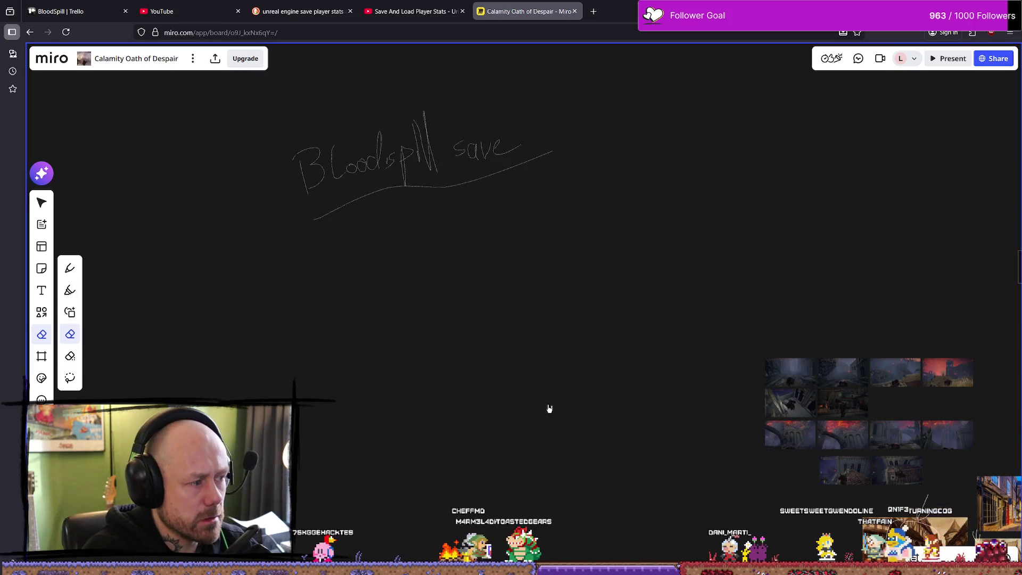
{"action": "key", "text": "p"}
Write 'callsave:' under the heading, then add a crossed-circle bullet starting 'after game'.
{"action": "mouse_move", "coordinate": [281, 280]}
{"action": "left_mouse_down"}
{"action": "mouse_move", "coordinate": [258, 287]}
{"action": "mouse_move", "coordinate": [309, 286]}
{"action": "left_mouse_up"}
{"action": "left_click_drag", "start_coordinate": [314, 293], "coordinate": [322, 284]}
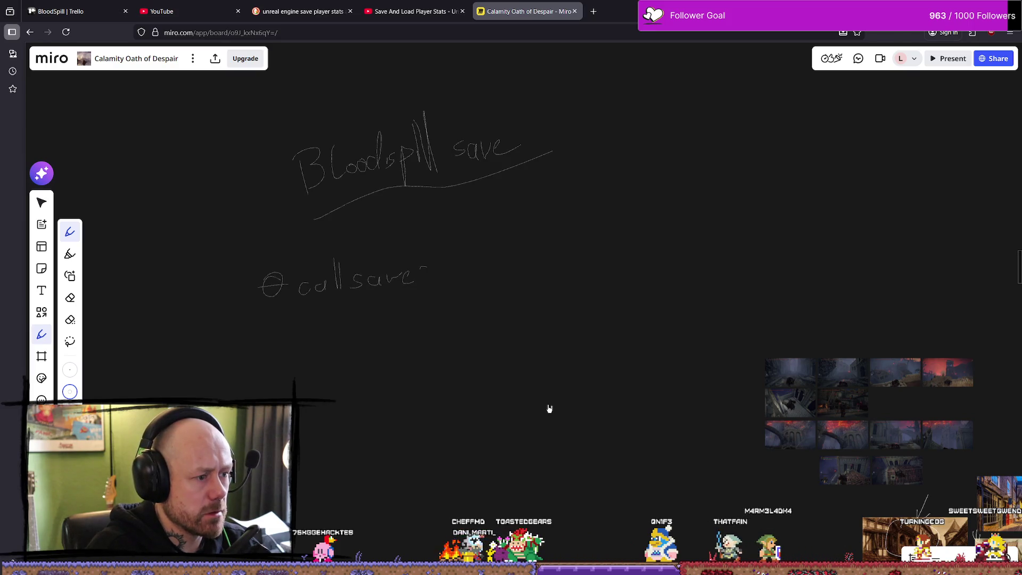
{"action": "key", "text": "e"}
{"action": "left_click_drag", "start_coordinate": [284, 285], "coordinate": [261, 282]}
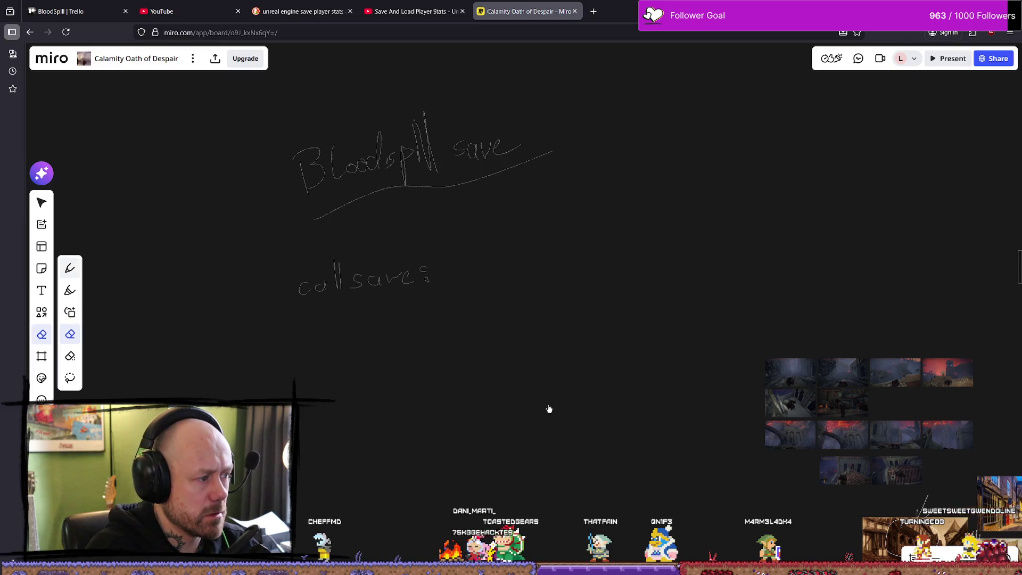
{"action": "key", "text": "p"}
{"action": "left_click_drag", "start_coordinate": [301, 321], "coordinate": [342, 340]}
{"action": "mouse_move", "coordinate": [337, 329]}
{"action": "left_mouse_down"}
{"action": "mouse_move", "coordinate": [355, 344]}
{"action": "mouse_move", "coordinate": [366, 328]}
{"action": "mouse_move", "coordinate": [385, 326]}
{"action": "mouse_move", "coordinate": [400, 342]}
{"action": "mouse_move", "coordinate": [442, 322]}
{"action": "mouse_move", "coordinate": [478, 334]}
{"action": "left_mouse_up"}
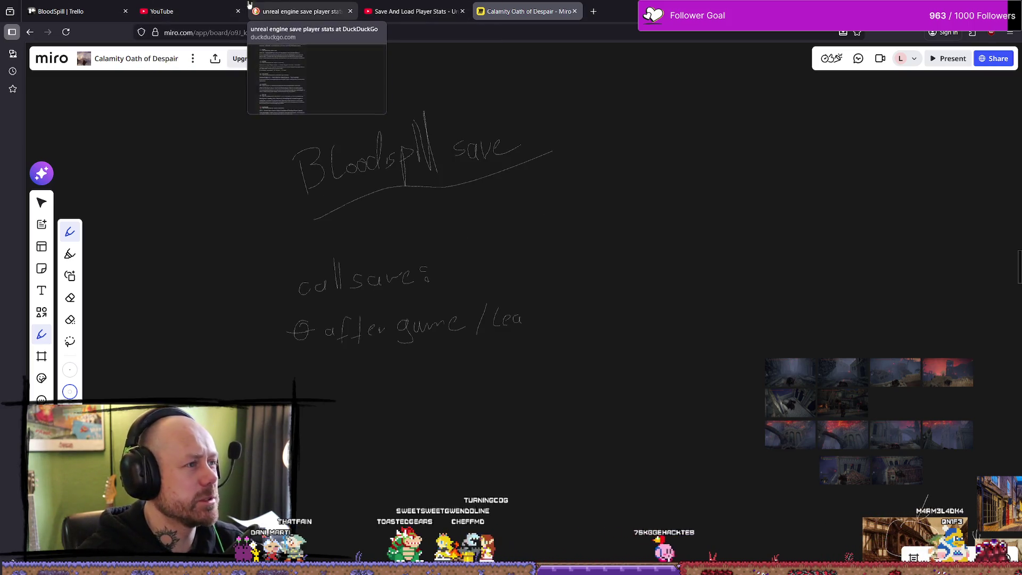
Return to the BloodSpill board and open the 'save system, when to save' card from the To do list.
{"action": "left_click", "coordinate": [80, 11]}
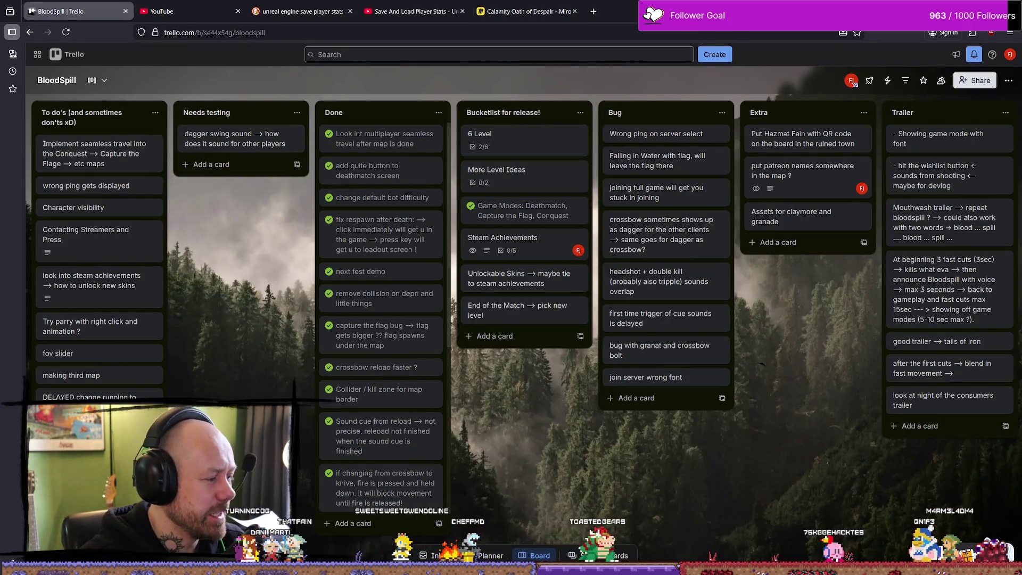
{"action": "scroll", "coordinate": [99, 239], "scroll_direction": "down", "scroll_amount": 1}
{"action": "scroll", "coordinate": [94, 212], "scroll_direction": "up", "scroll_amount": 1}
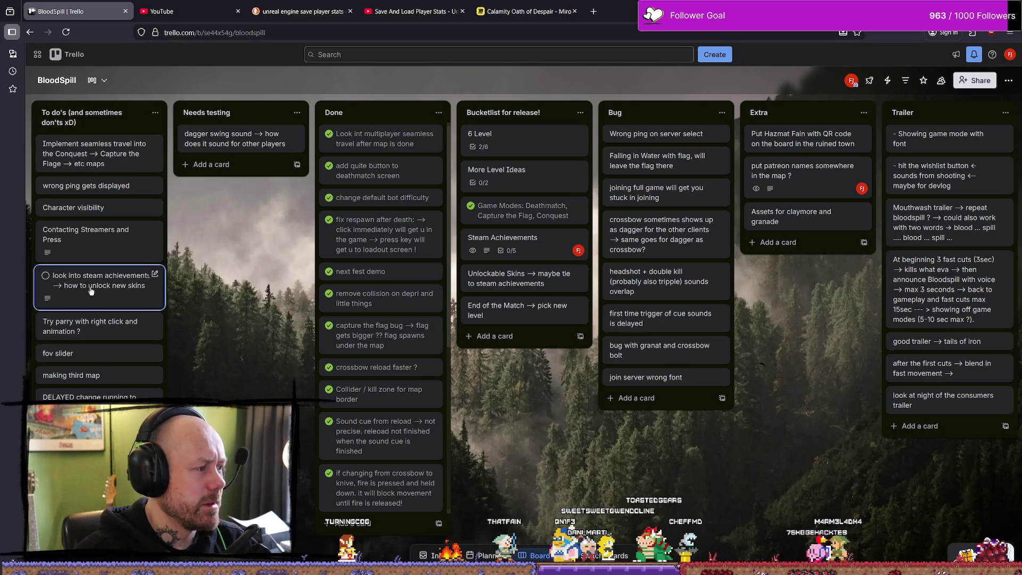
{"action": "scroll", "coordinate": [98, 266], "scroll_direction": "down", "scroll_amount": 1}
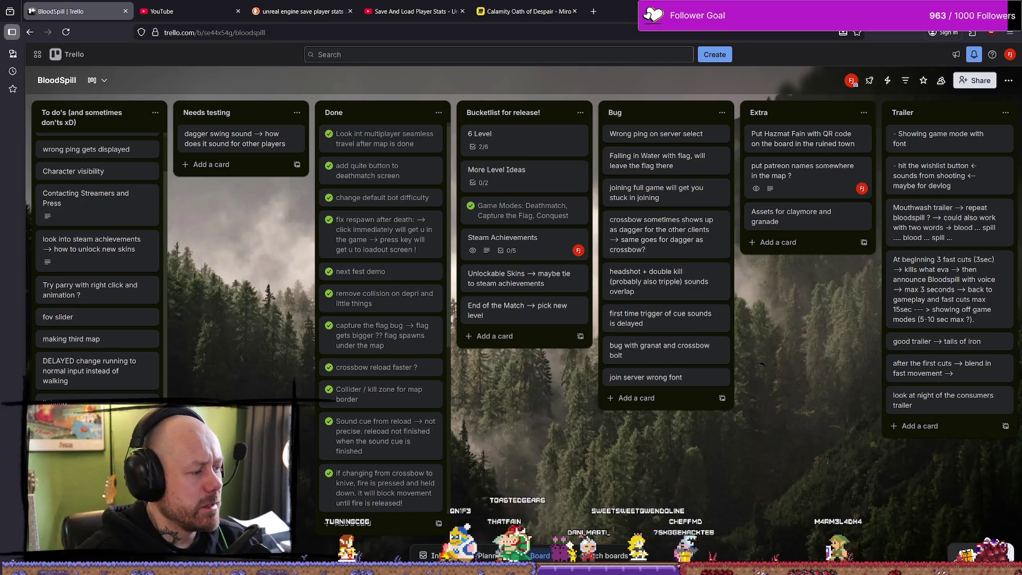
{"action": "scroll", "coordinate": [98, 267], "scroll_direction": "up", "scroll_amount": 1}
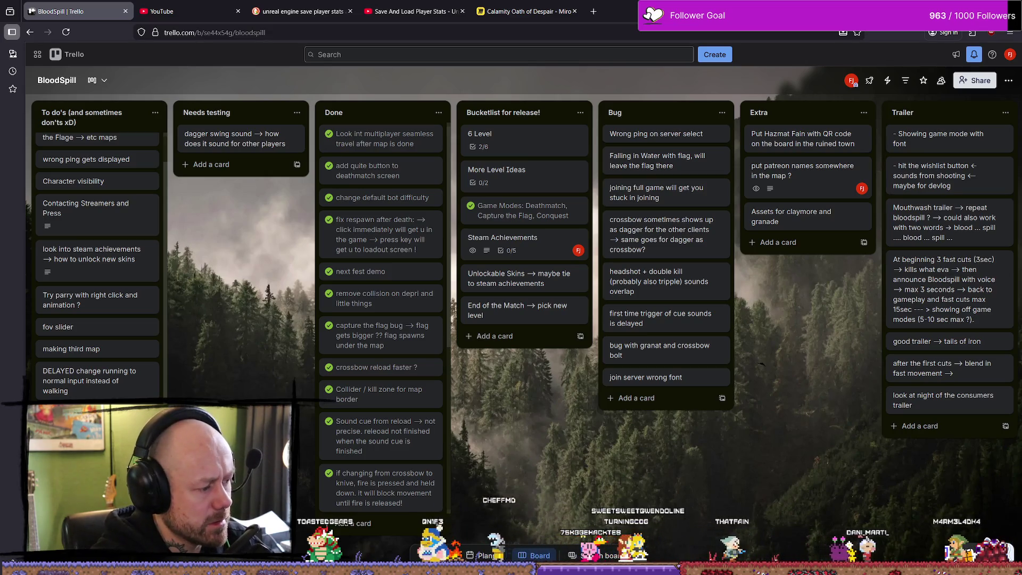
{"action": "scroll", "coordinate": [98, 266], "scroll_direction": "down", "scroll_amount": 3}
{"action": "left_click", "coordinate": [95, 402]}
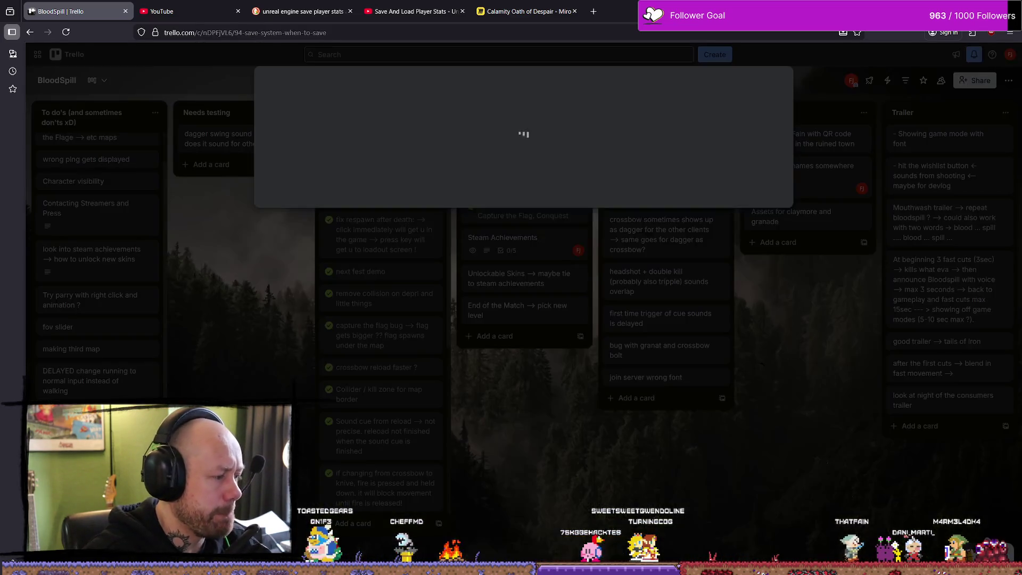
Add a checklist to the card and title it 'when to save'.
{"action": "left_click", "coordinate": [305, 147]}
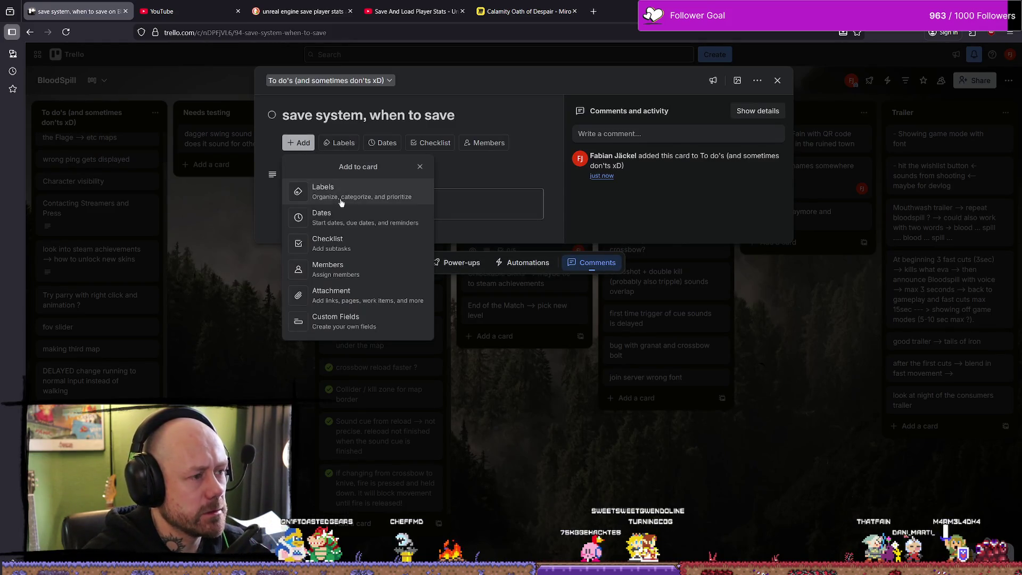
{"action": "left_click", "coordinate": [352, 246]}
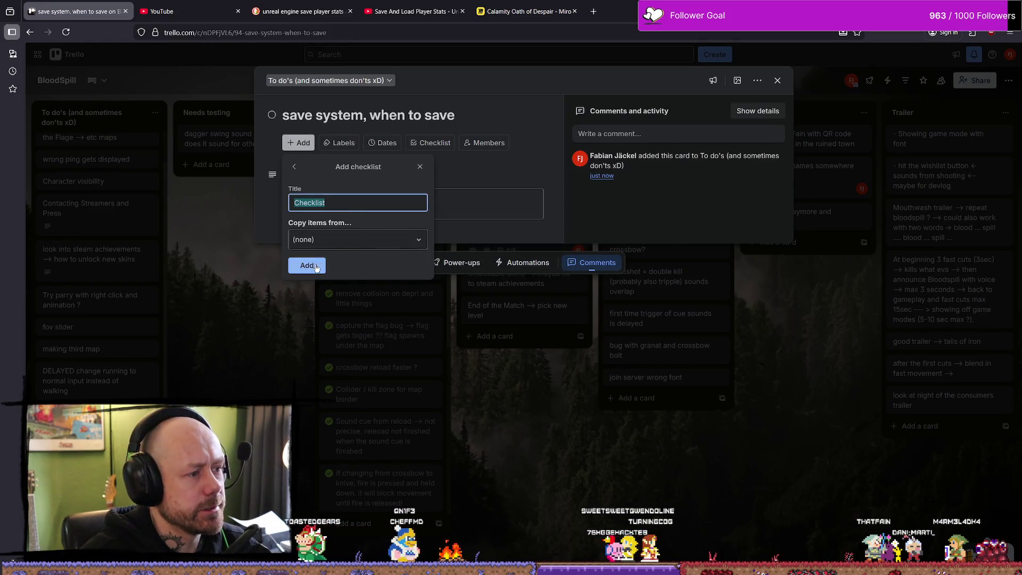
{"action": "key", "text": "Return"}
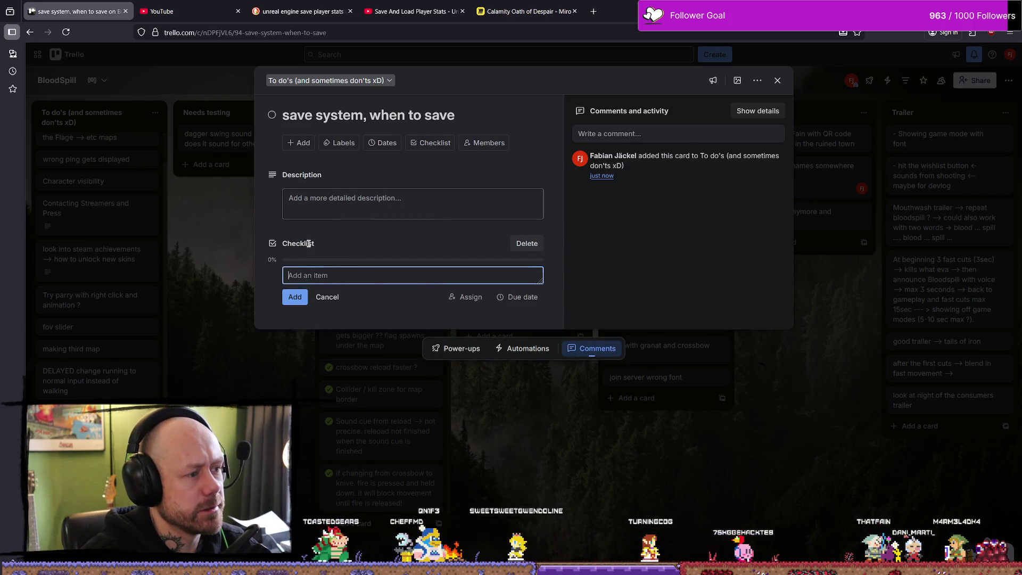
{"action": "left_click", "coordinate": [308, 243]}
{"action": "type", "text": "when to save"}
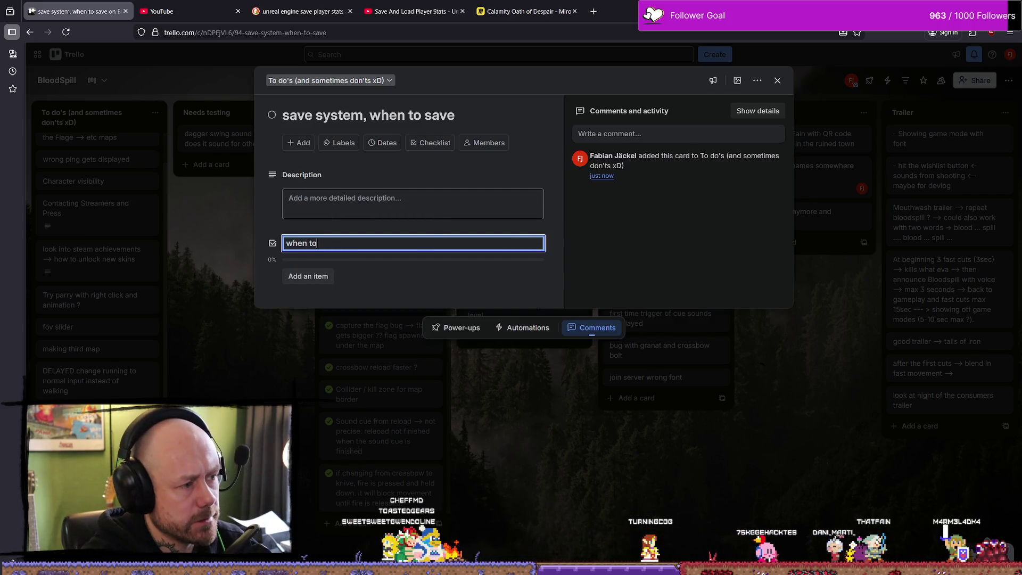
{"action": "key", "text": "Return"}
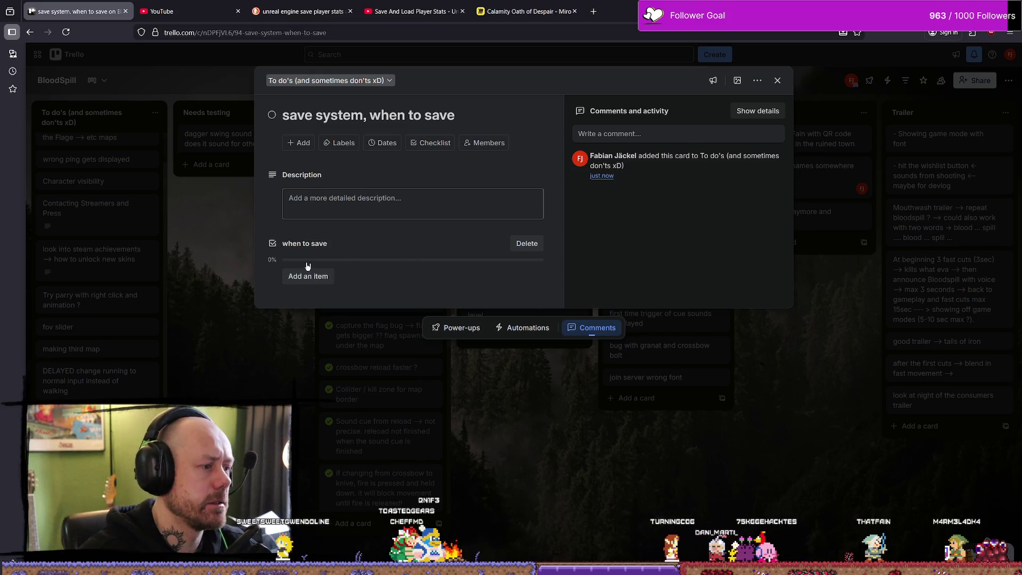
Add the items 'after game finished' and 'after player is leaving the game' to the checklist.
{"action": "left_click", "coordinate": [320, 274]}
{"action": "type", "text": "after game"}
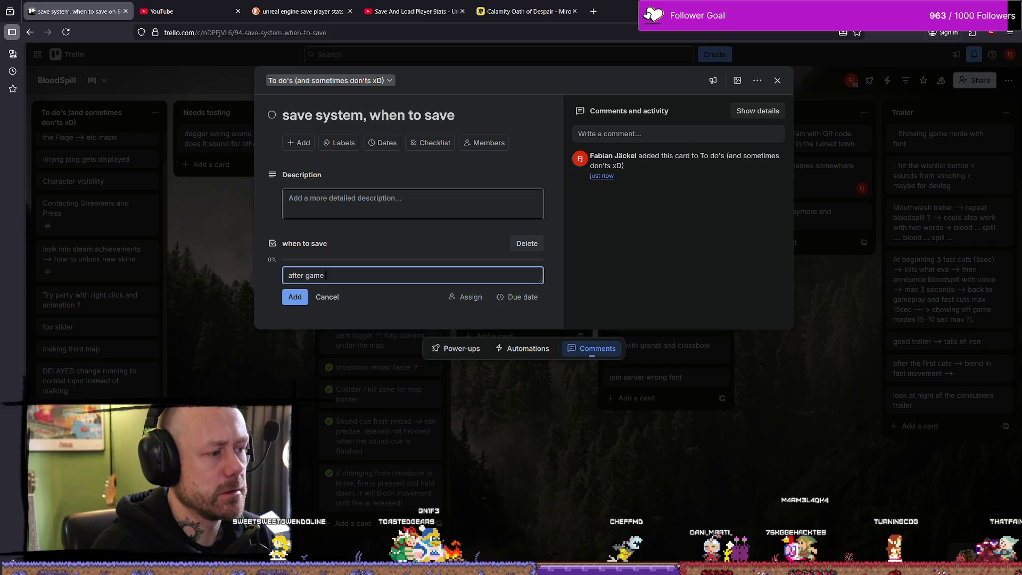
{"action": "key", "text": "BackSpace"}
{"action": "key", "text": "BackSpace"}
{"action": "type", "text": "e foin"}
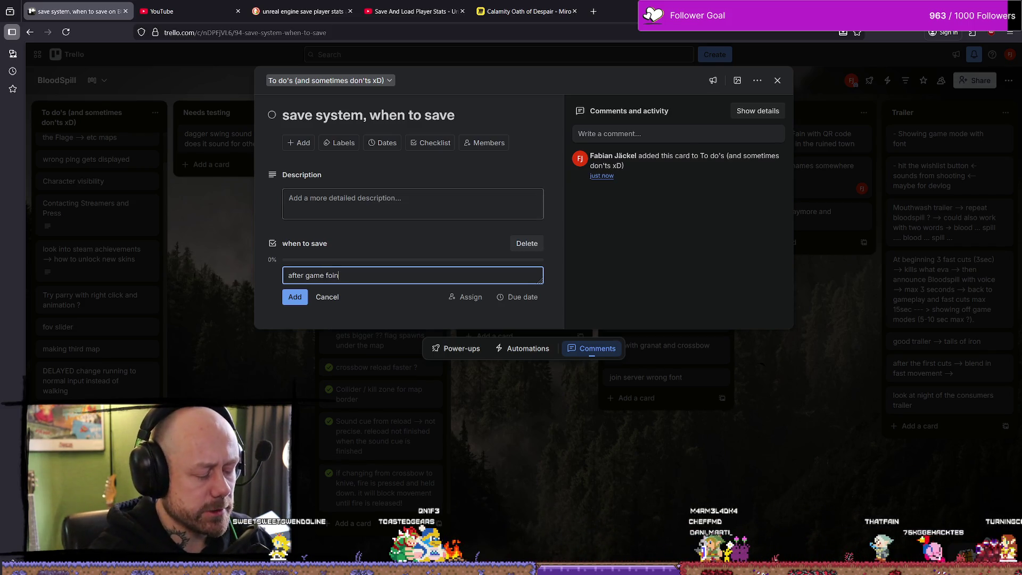
{"action": "key", "text": "BackSpace"}
{"action": "key", "text": "BackSpace"}
{"action": "key", "text": "BackSpace"}
{"action": "type", "text": "insi"}
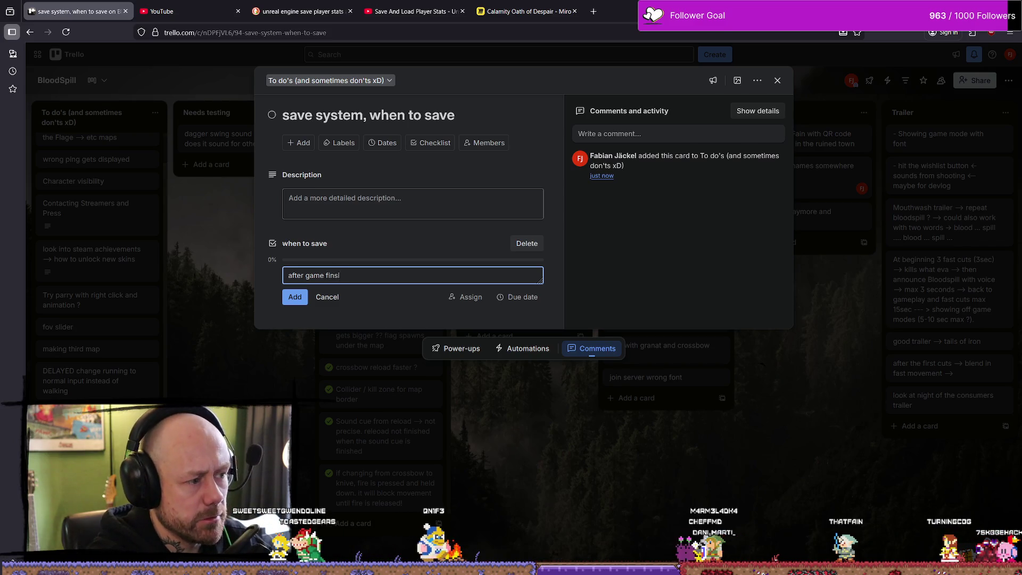
{"action": "key", "text": "BackSpace"}
{"action": "key", "text": "BackSpace"}
{"action": "type", "text": "ished"}
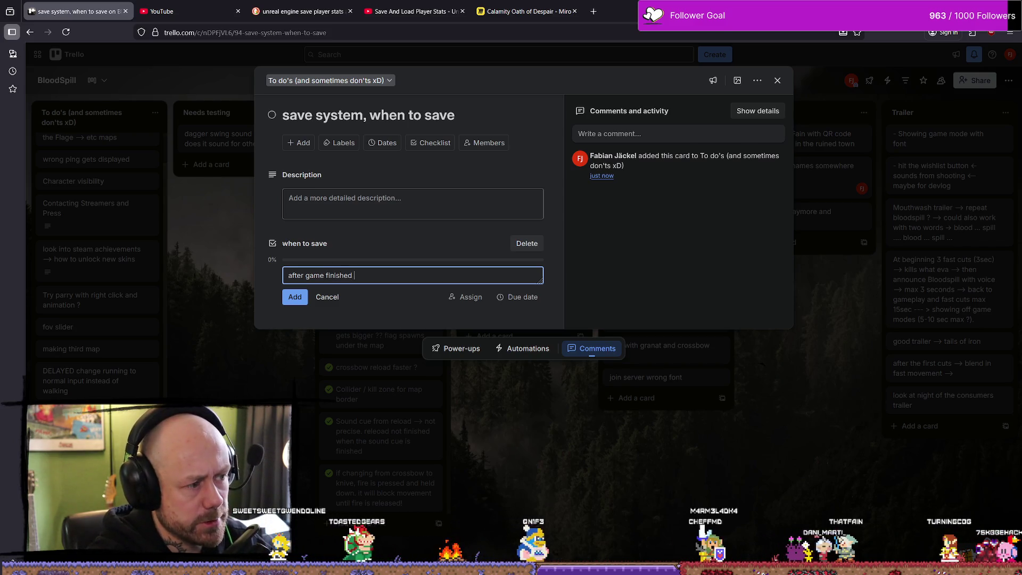
{"action": "key", "text": "Return"}
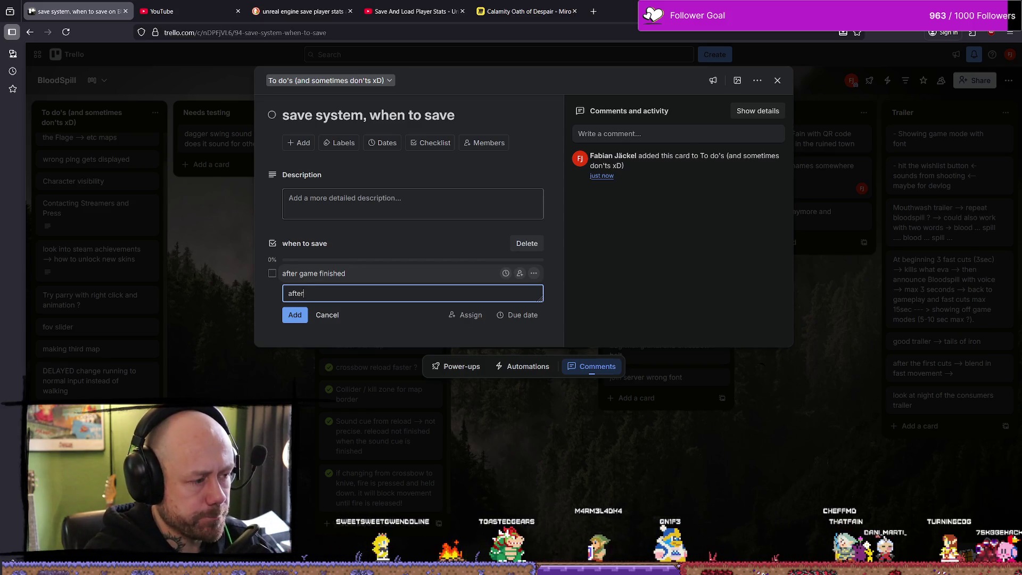
{"action": "type", "text": "op"}
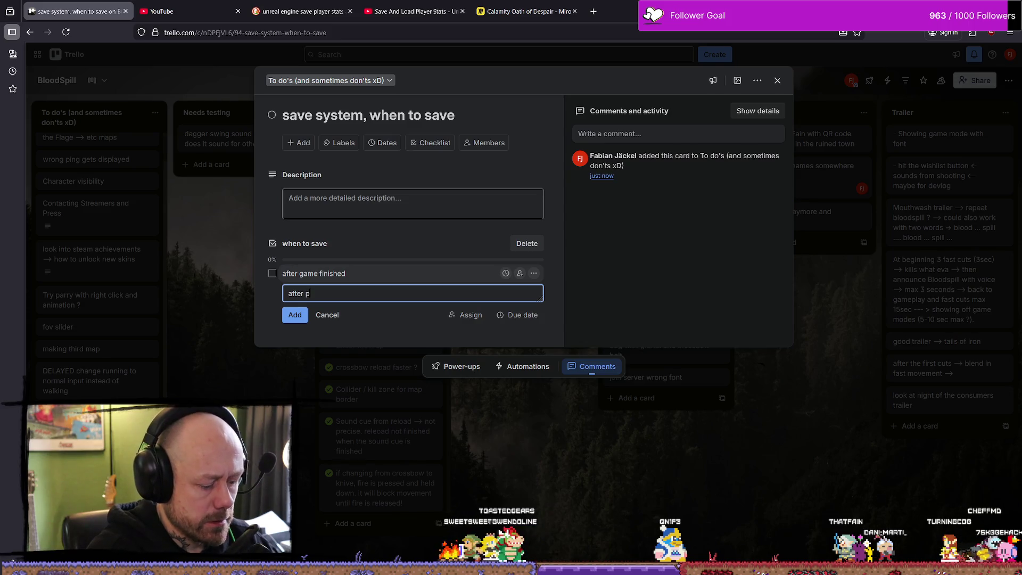
{"action": "type", "text": "leavi"}
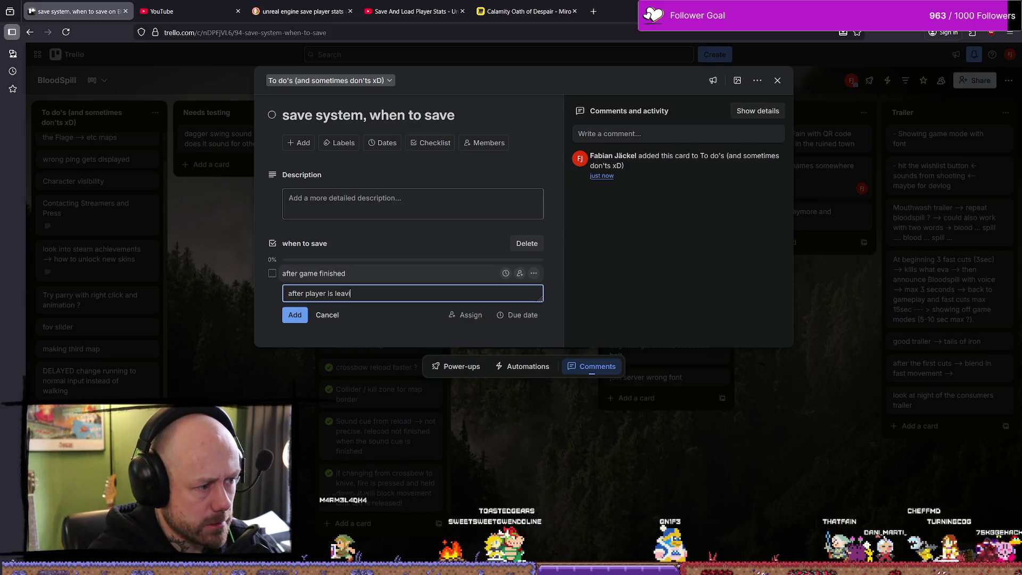
{"action": "type", "text": "ng the game"}
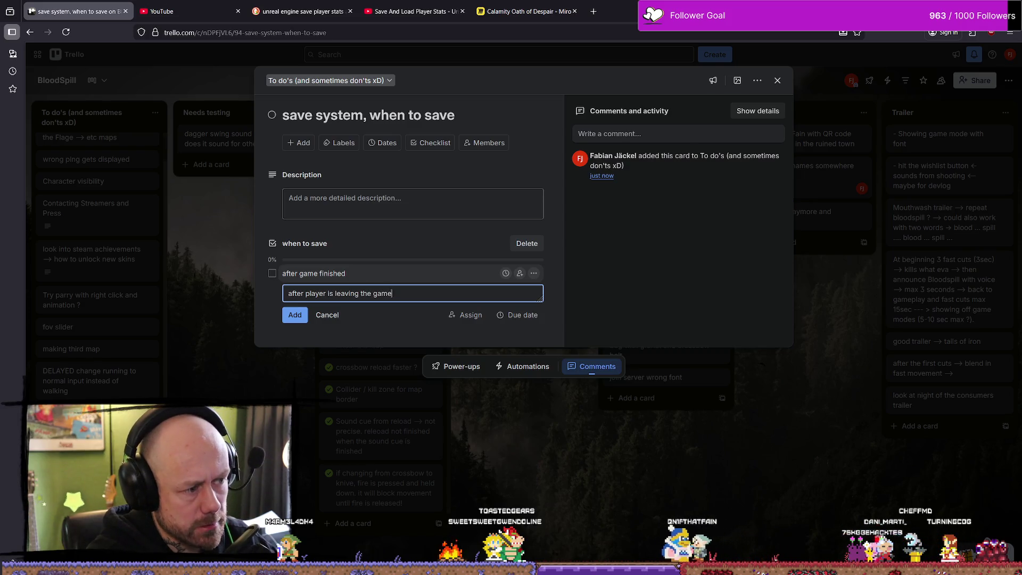
{"action": "key", "text": "Return"}
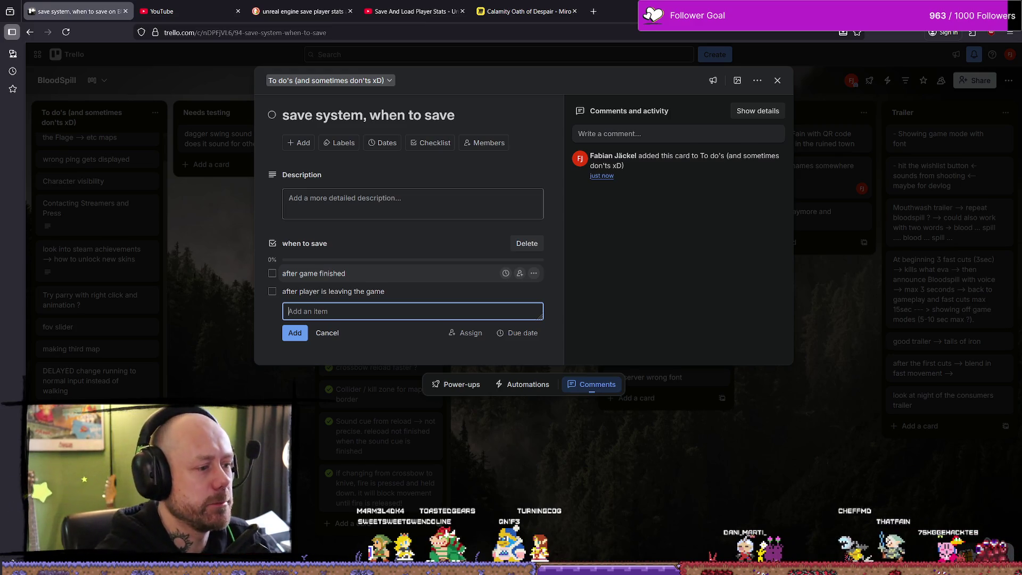
Add 'after 1 min' and 'on unlock new item' to the when to save checklist.
{"action": "type", "text": "after 1 min"}
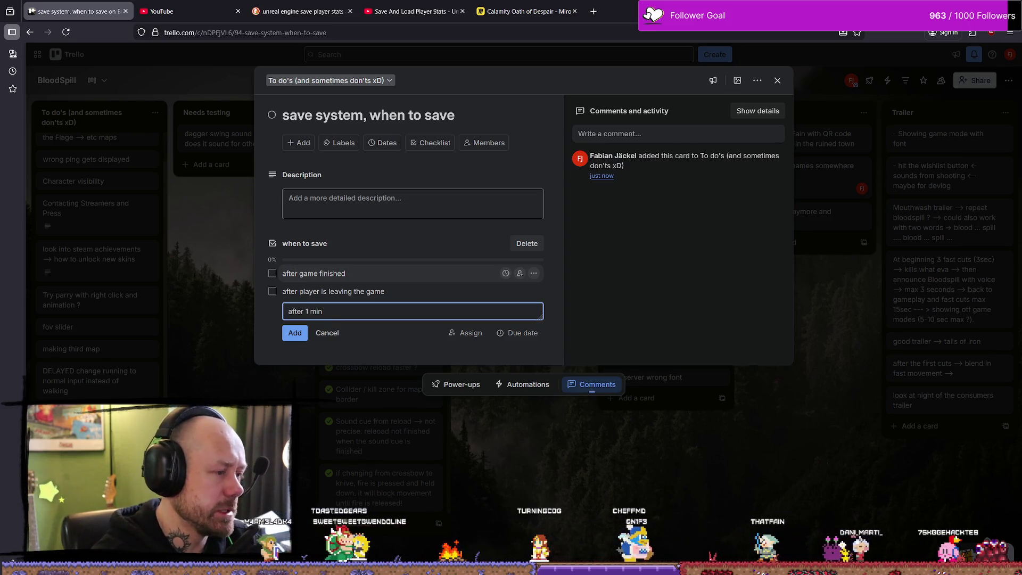
{"action": "key", "text": "Return"}
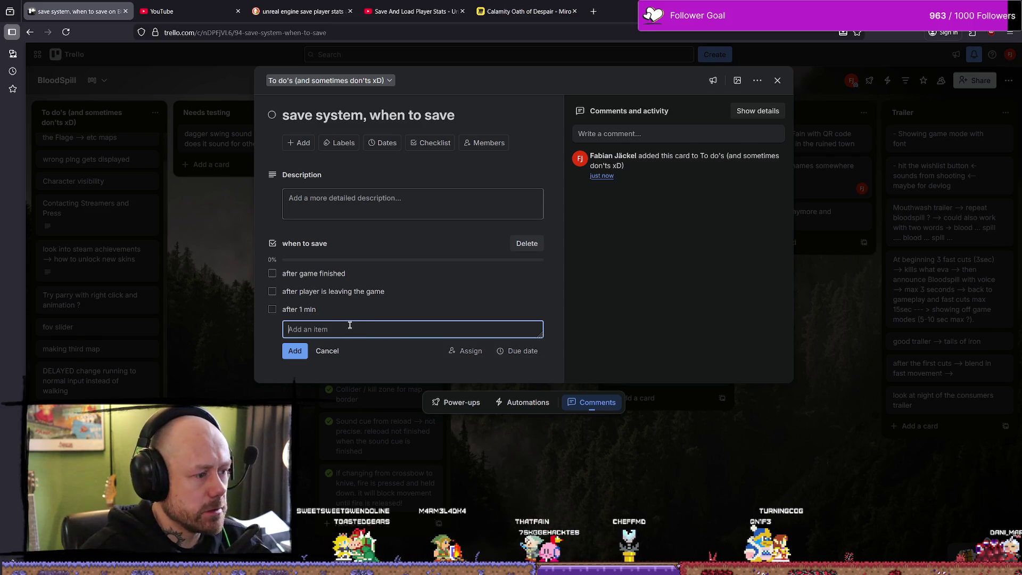
{"action": "type", "text": "on unlock new item"}
{"action": "key", "text": "Return"}
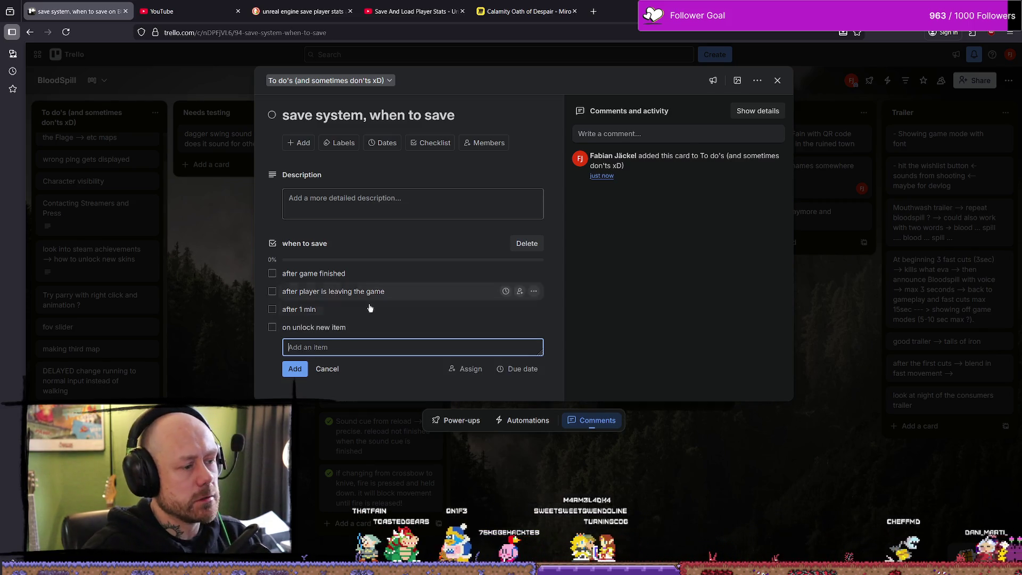
{"action": "left_click", "coordinate": [369, 327]}
Append '/achievement' so the fourth trigger reads 'on unlock new item/achievement'.
{"action": "left_click", "coordinate": [376, 326]}
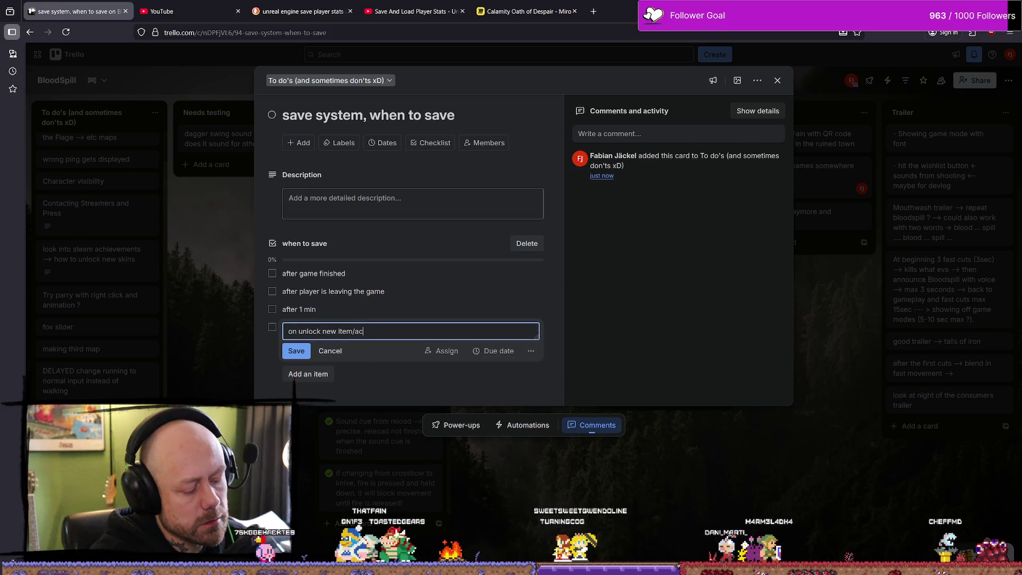
{"action": "type", "text": "hie"}
{"action": "type", "text": "em"}
{"action": "type", "text": "vme"}
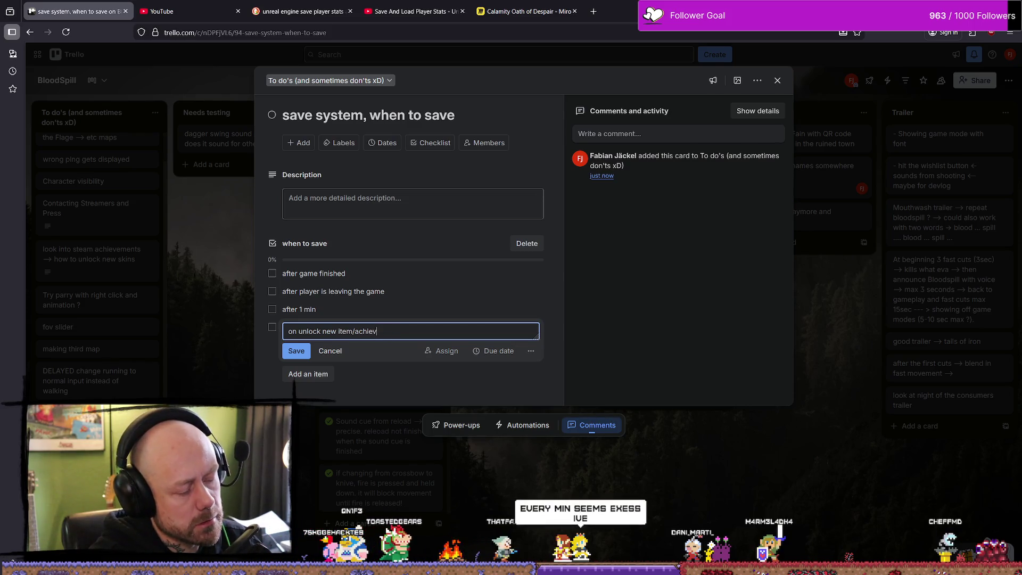
{"action": "key", "text": "BackSpace"}
{"action": "key", "text": "BackSpace"}
{"action": "key", "text": "BackSpace"}
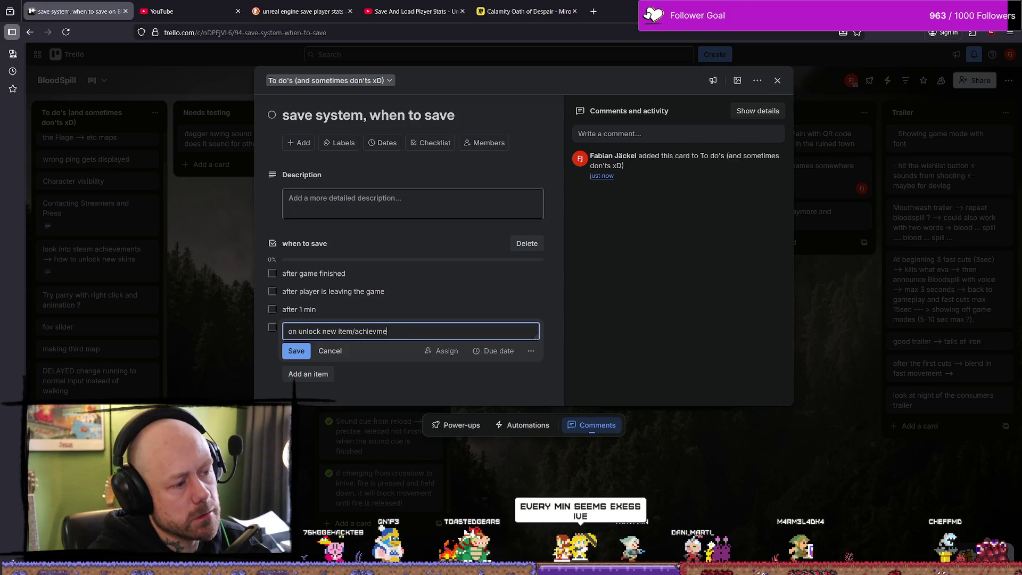
{"action": "type", "text": "vement"}
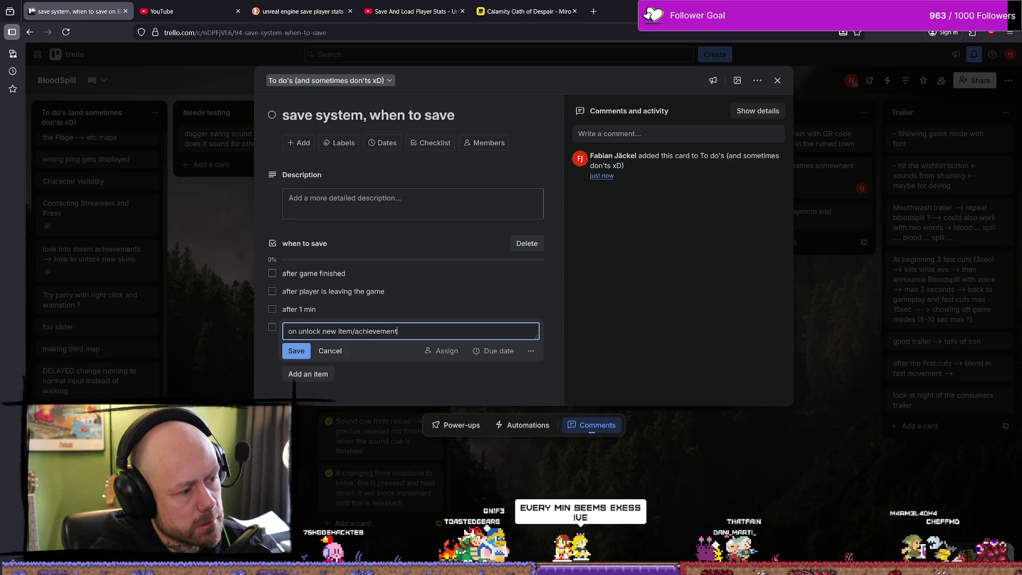
{"action": "key", "text": "Return"}
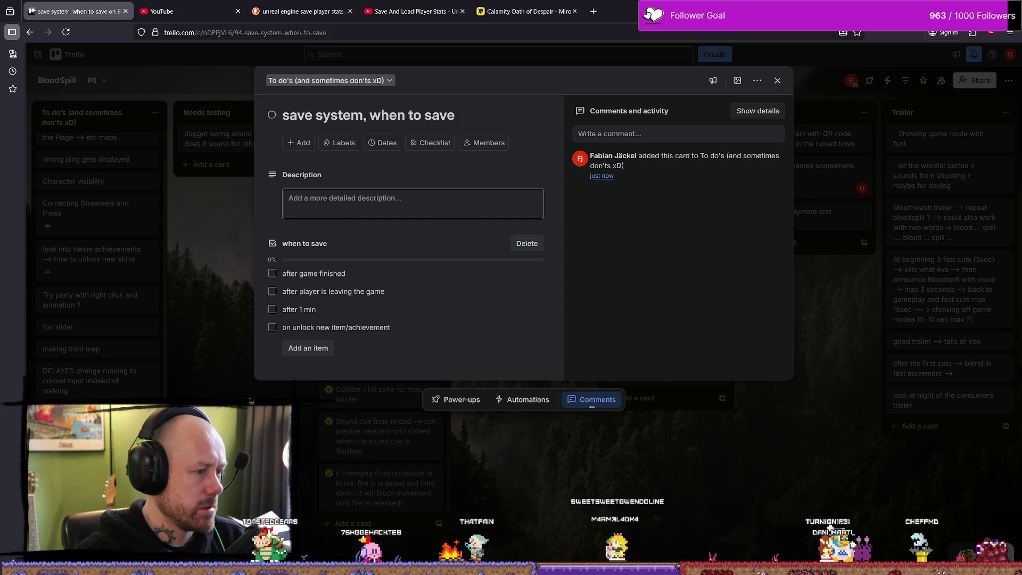
{"action": "left_click", "coordinate": [309, 309]}
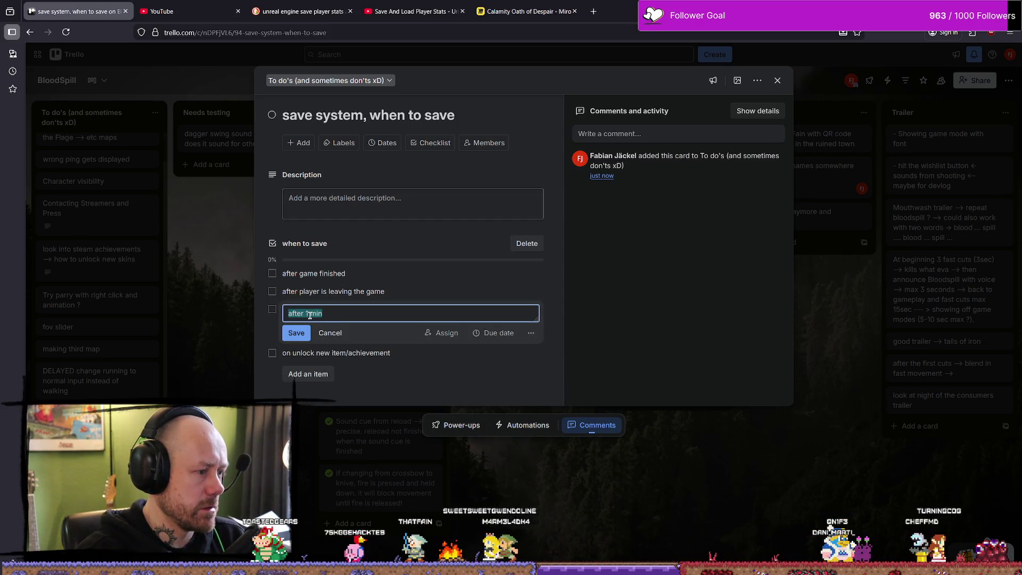
{"action": "left_click", "coordinate": [310, 314]}
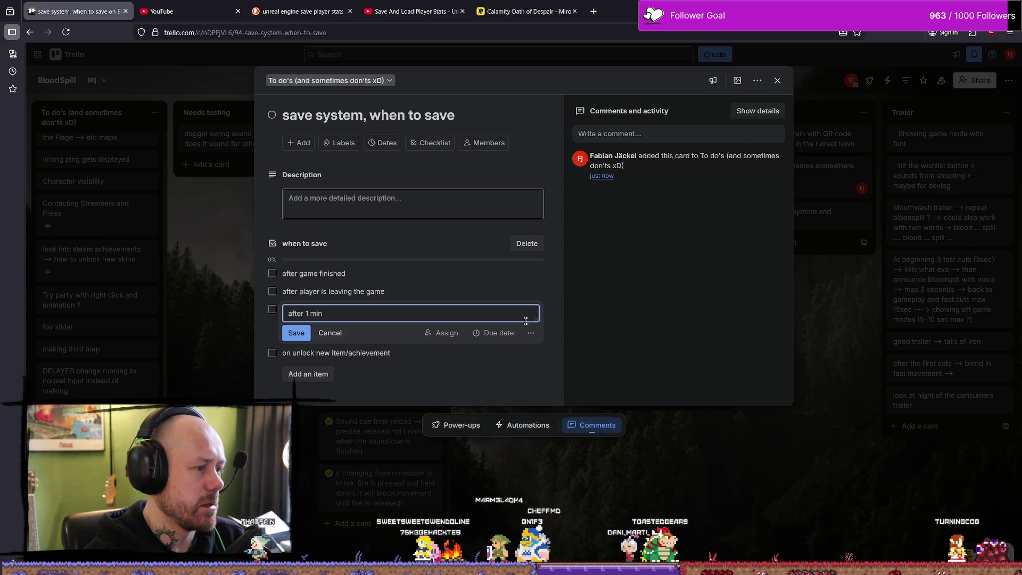
{"action": "left_click", "coordinate": [296, 336]}
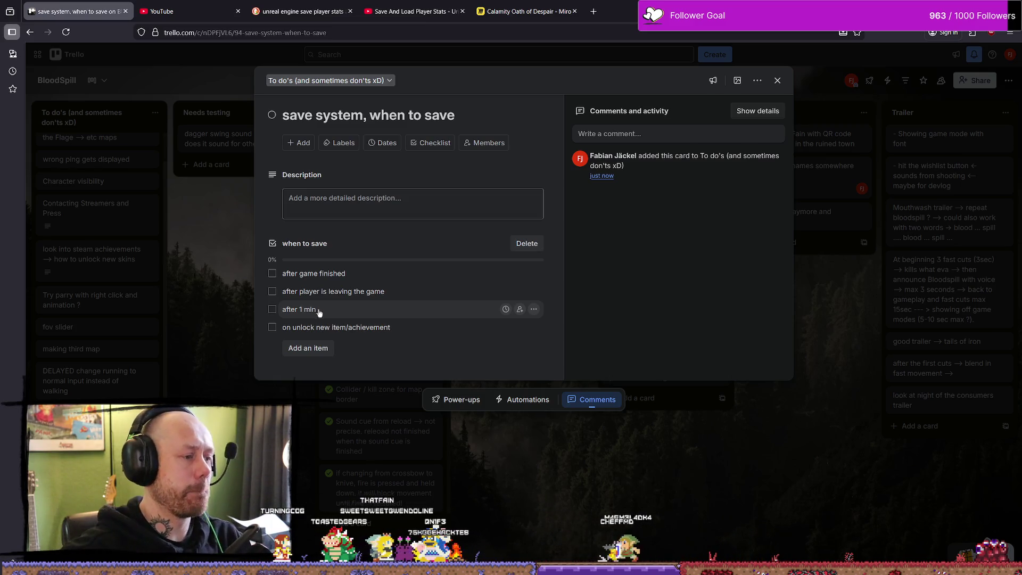
Add a second checklist titled 'what stats do we want to track'.
{"action": "left_click", "coordinate": [310, 147]}
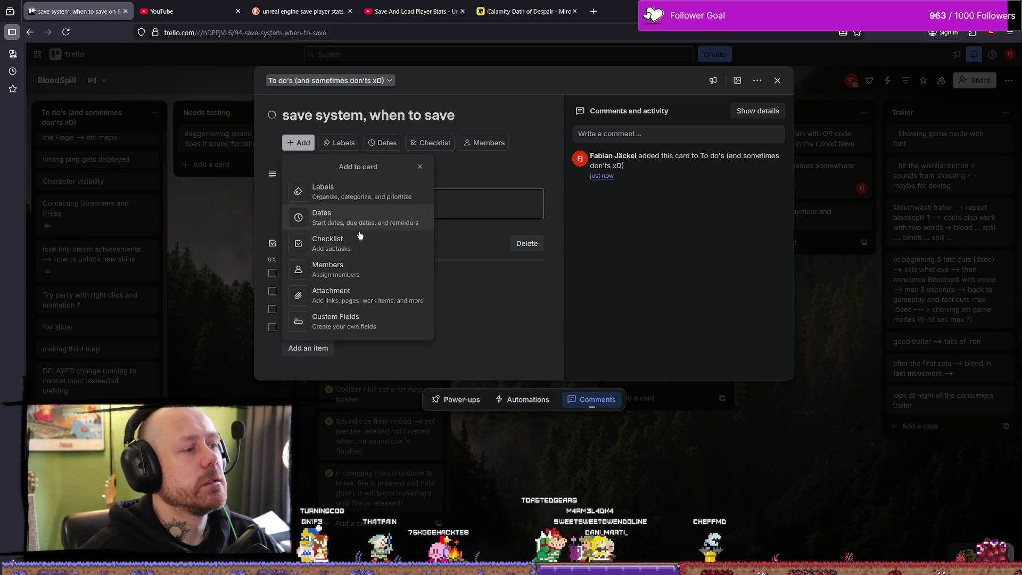
{"action": "left_click", "coordinate": [349, 244]}
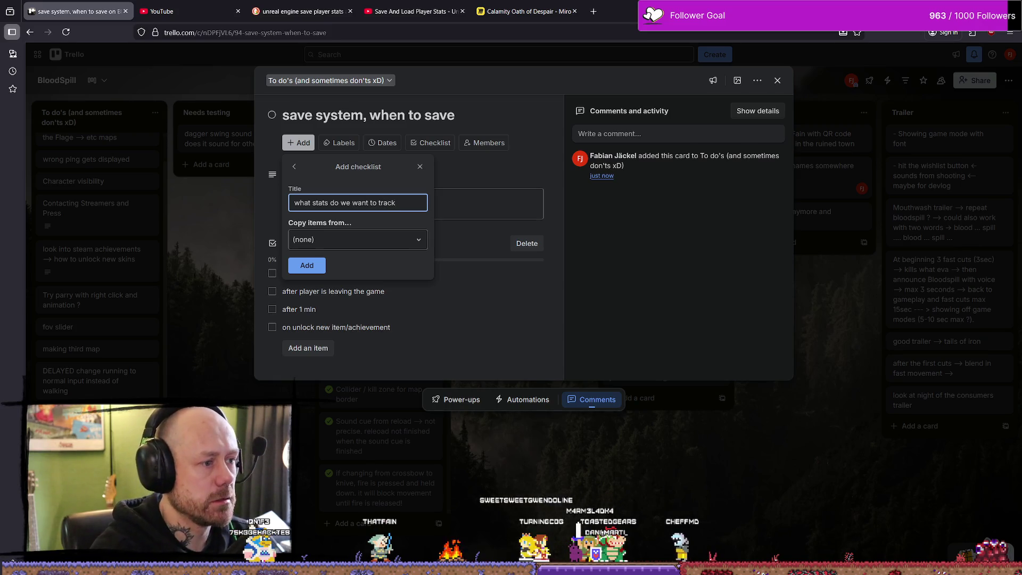
{"action": "key", "text": "Return"}
Rename the card to 'save system, when to save, what to track'.
{"action": "left_click", "coordinate": [345, 111]}
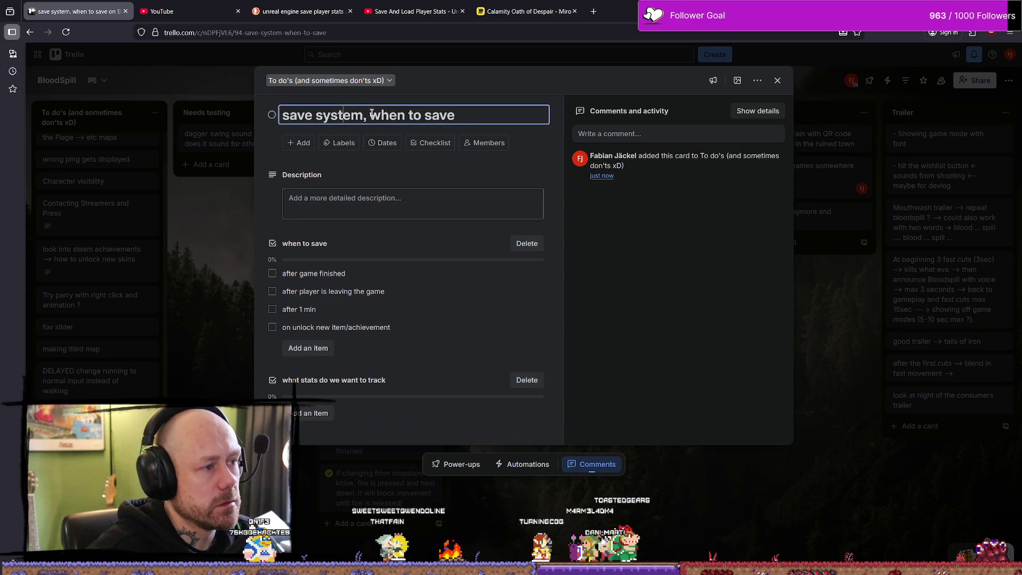
{"action": "left_click_drag", "start_coordinate": [368, 115], "coordinate": [598, 110]}
{"action": "key", "text": "Right"}
{"action": "type", "text": ", what to track"}
{"action": "key", "text": "BackSpace"}
{"action": "type", "text": "ck"}
{"action": "key", "text": "Return"}
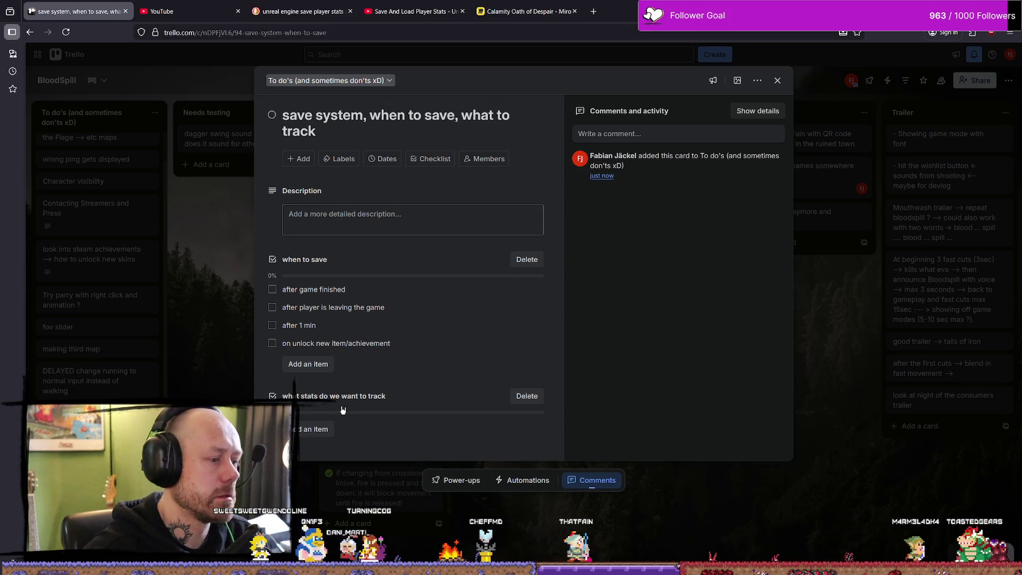
Add 'kills', 'deaths', 'wins?' and 'flags captured' to the stats checklist.
{"action": "left_click", "coordinate": [330, 428]}
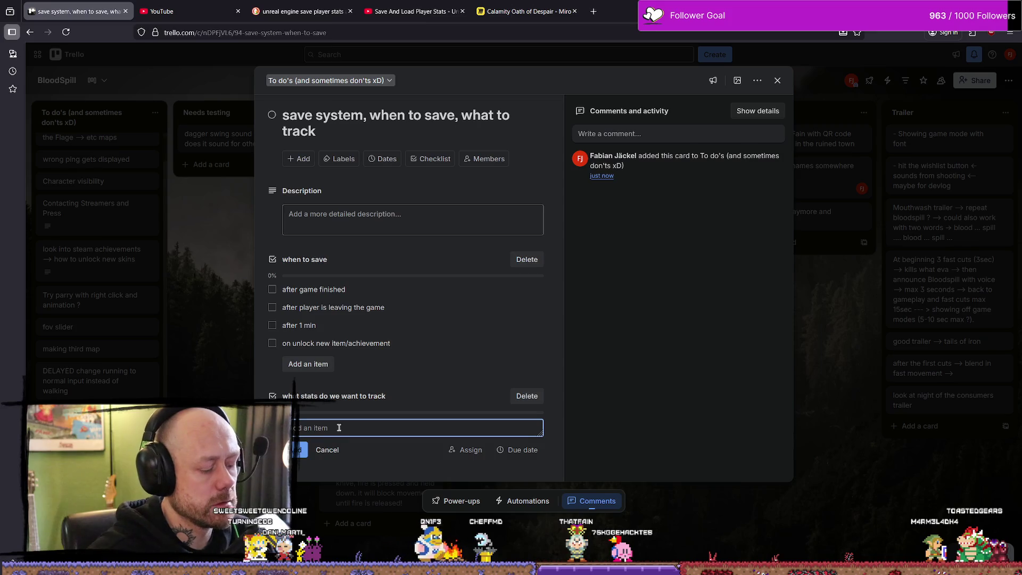
{"action": "key", "text": "Return"}
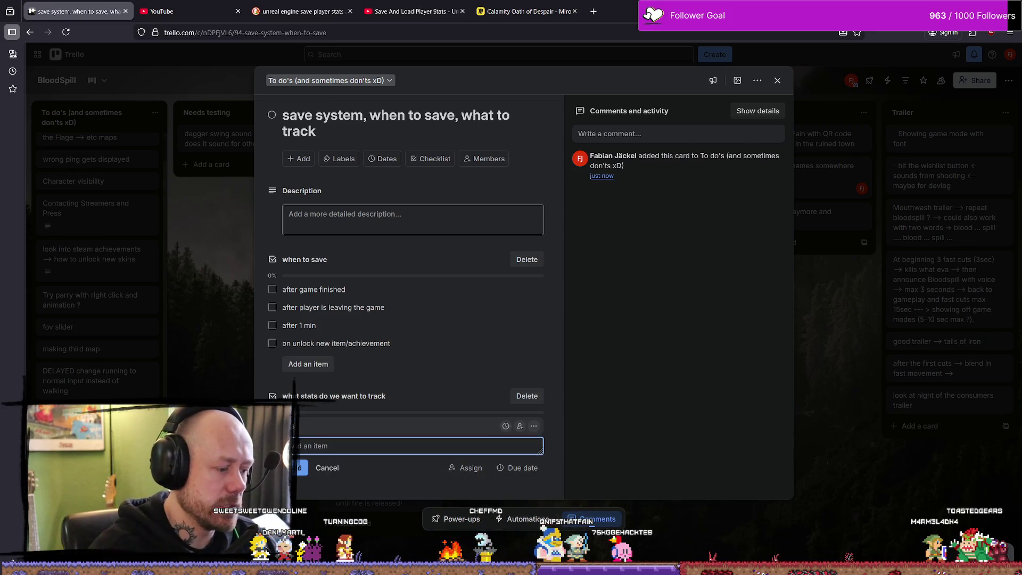
{"action": "key", "text": "Return"}
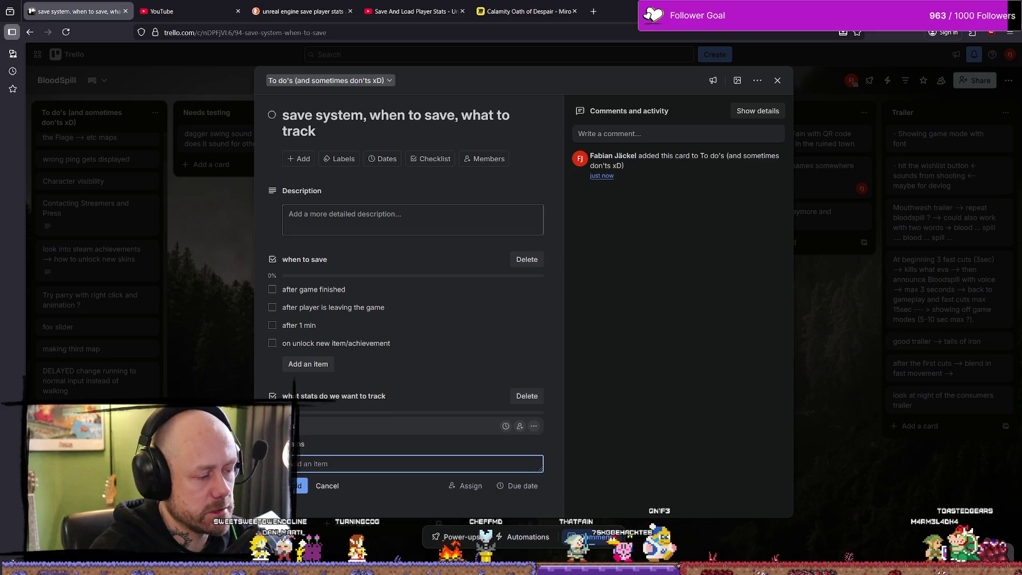
{"action": "type", "text": "on?"}
{"action": "key", "text": "BackSpace"}
{"action": "type", "text": "s?"}
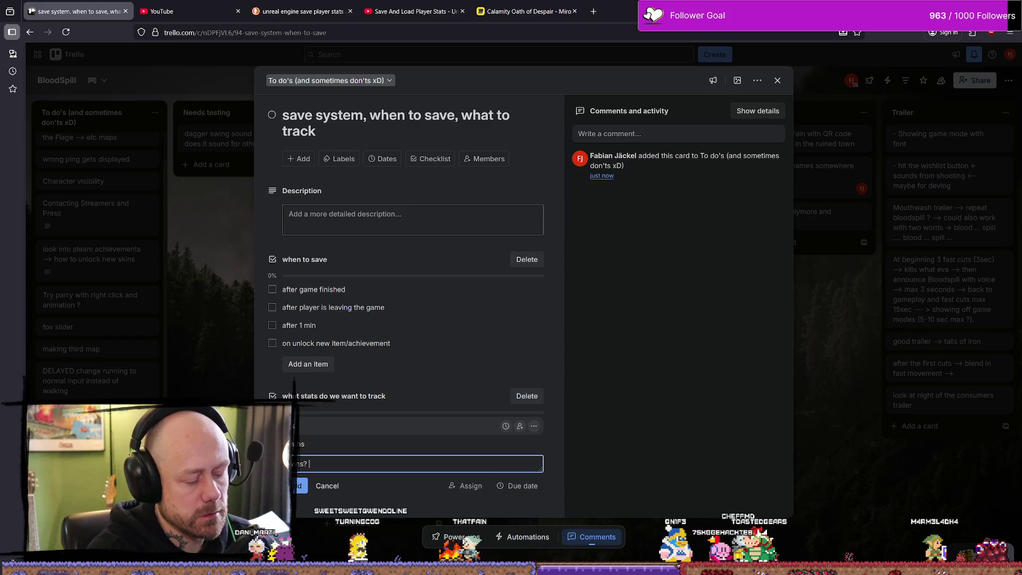
{"action": "key", "text": "Return"}
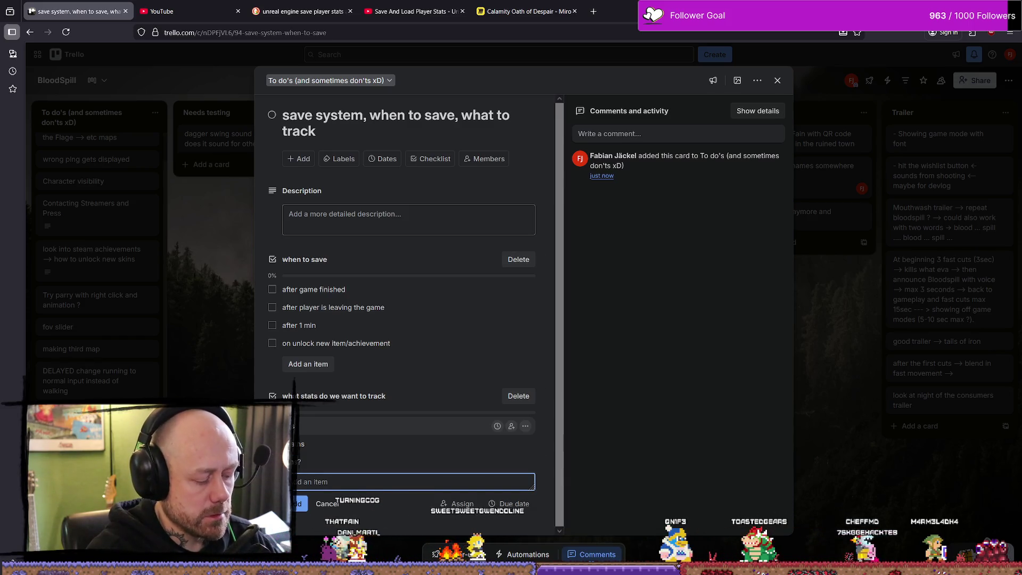
{"action": "type", "text": "gs "}
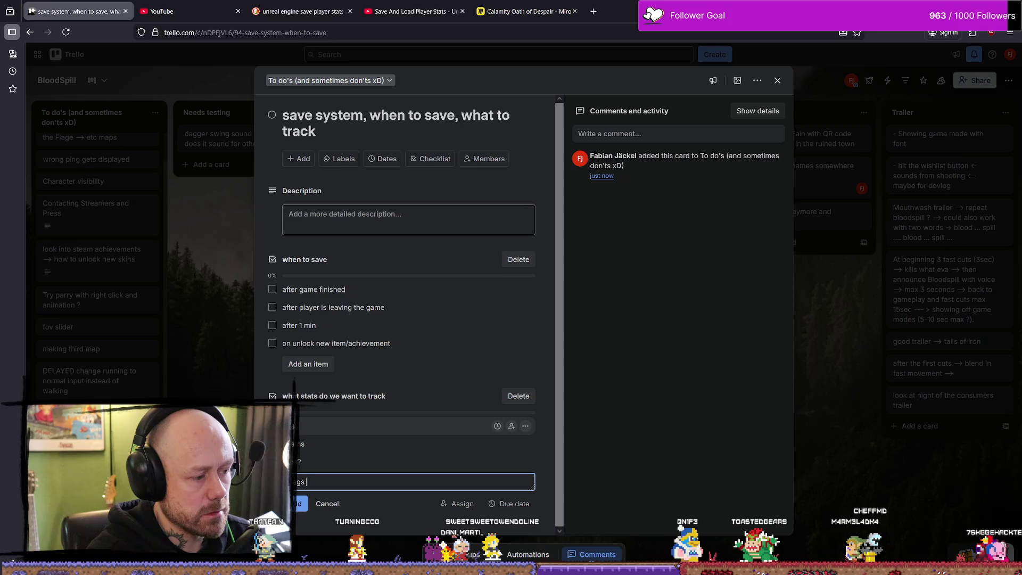
{"action": "type", "text": "captures"}
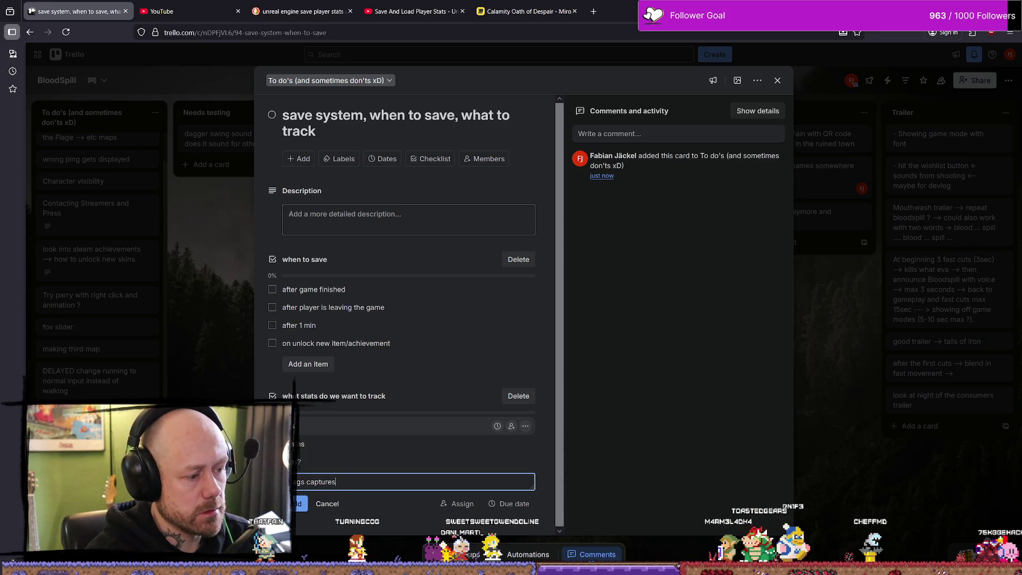
{"action": "key", "text": "BackSpace"}
{"action": "type", "text": "d"}
{"action": "key", "text": "Return"}
Add 'flags recovered', 'conquest point captured', 'conquest points made?' and 'score made ?' to the stats checklist.
{"action": "type", "text": "avger"}
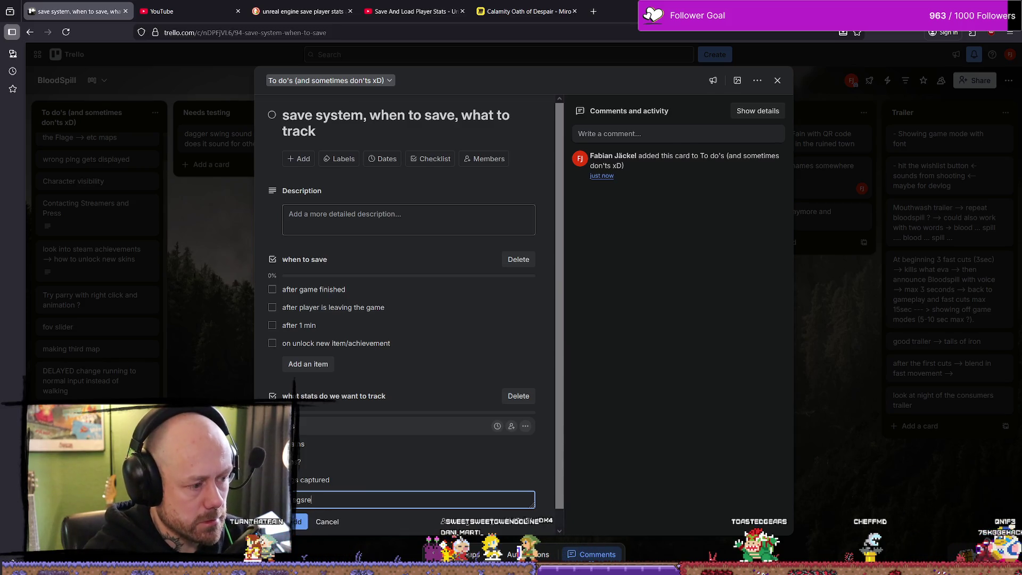
{"action": "type", "text": "overed"}
{"action": "key", "text": "Return"}
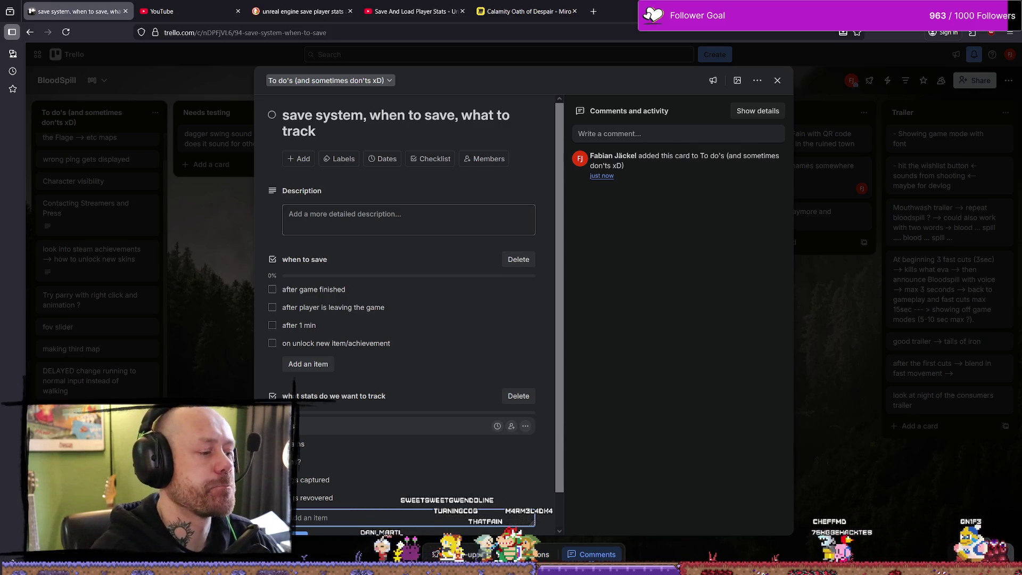
{"action": "type", "text": "a"}
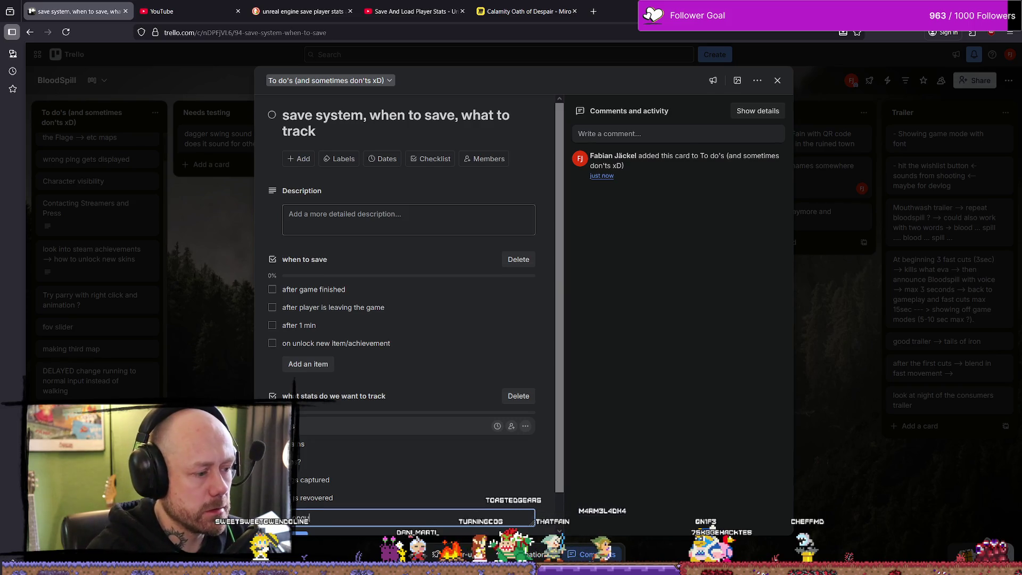
{"action": "key", "text": "BackSpace"}
{"action": "type", "text": "int cap"}
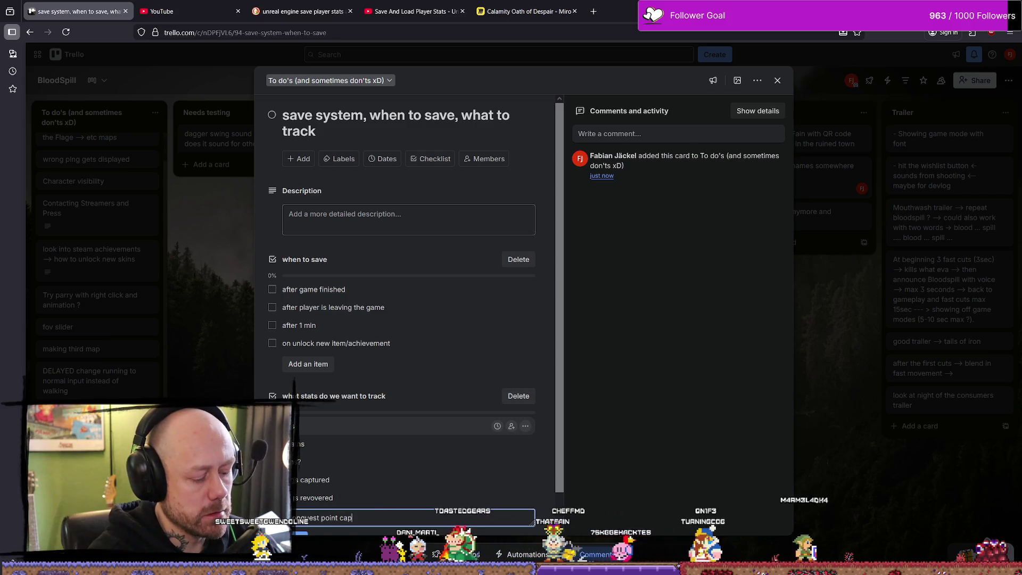
{"action": "type", "text": "turesd"}
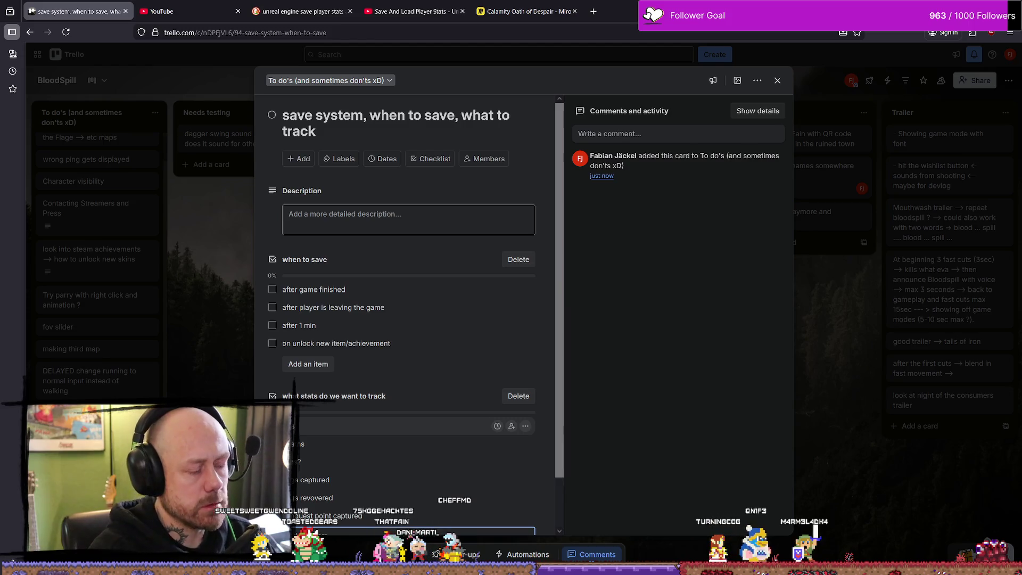
{"action": "key", "text": "Return"}
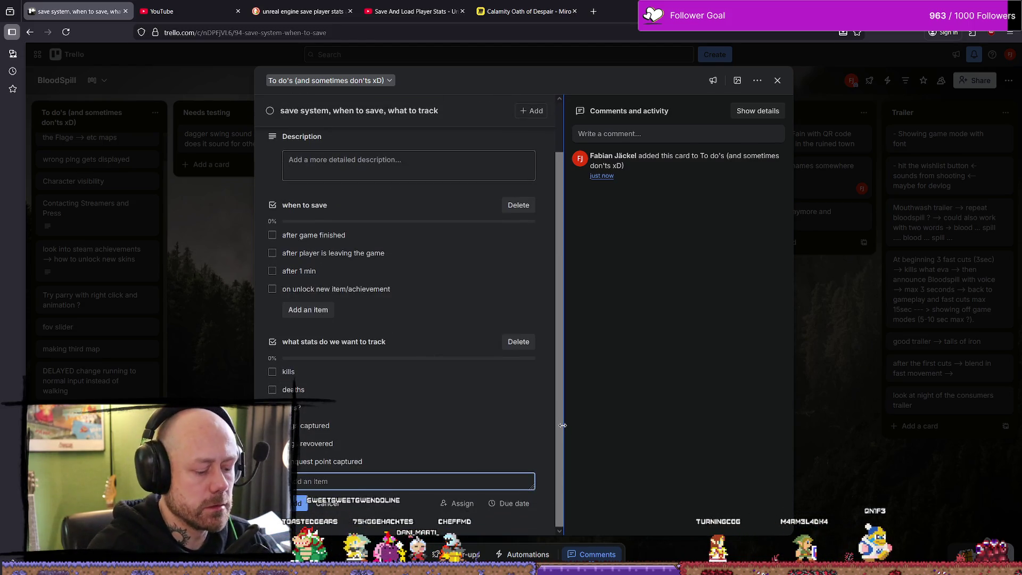
{"action": "type", "text": "conquest points"}
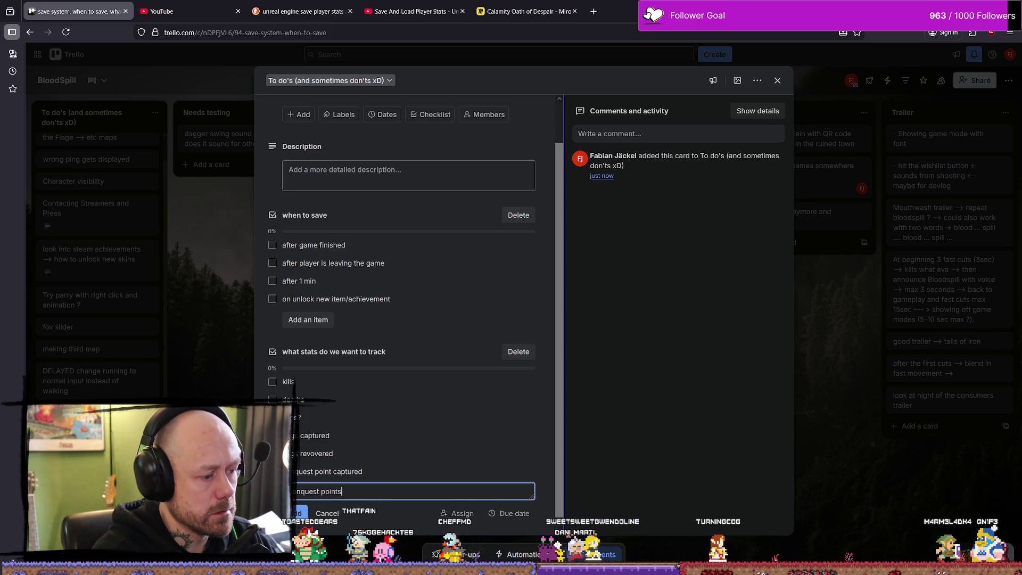
{"action": "key", "text": "BackSpace"}
{"action": "key", "text": "BackSpace"}
{"action": "type", "text": "?"}
{"action": "key", "text": "Return"}
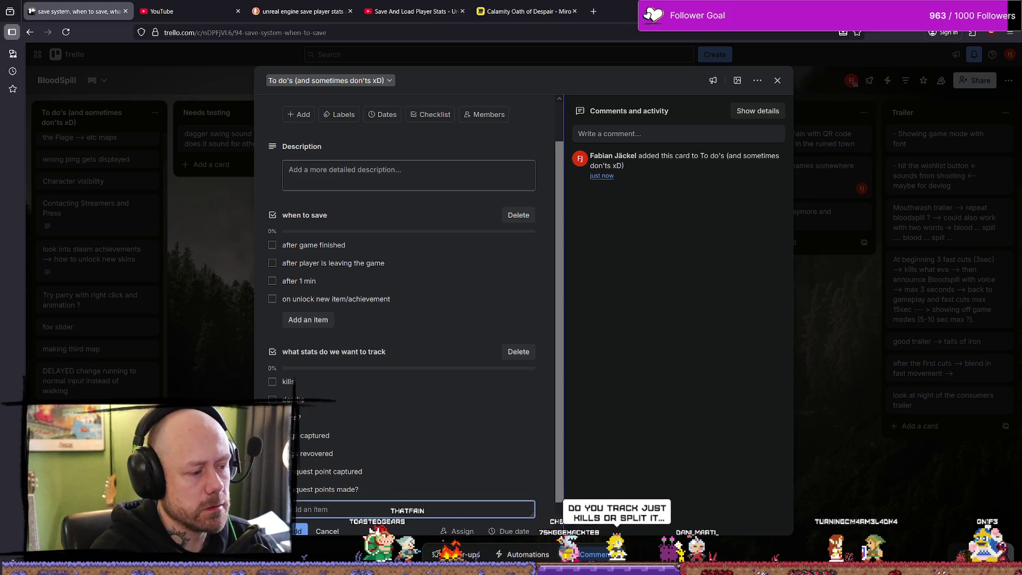
{"action": "type", "text": "score"}
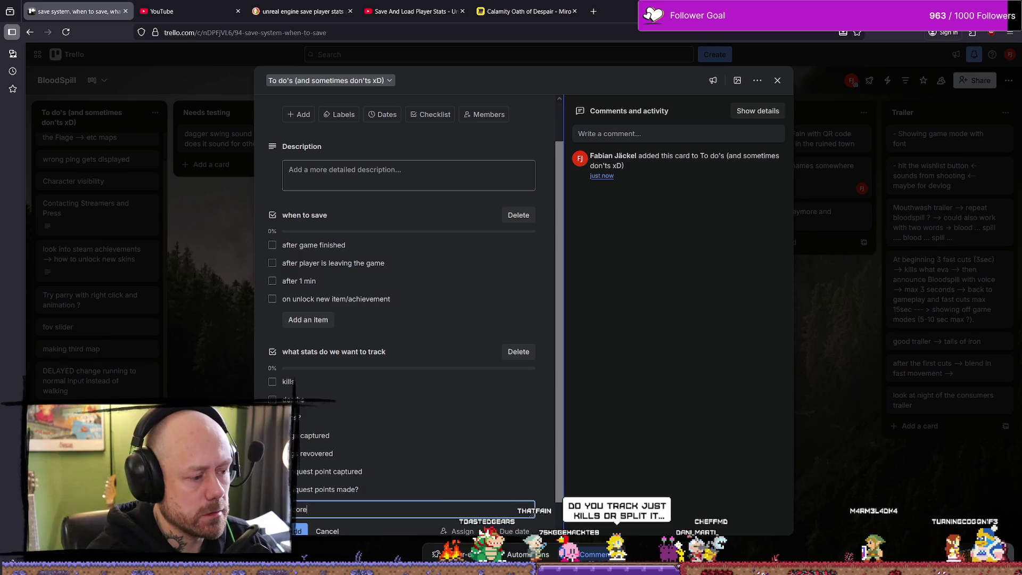
{"action": "type", "text": " made ?"}
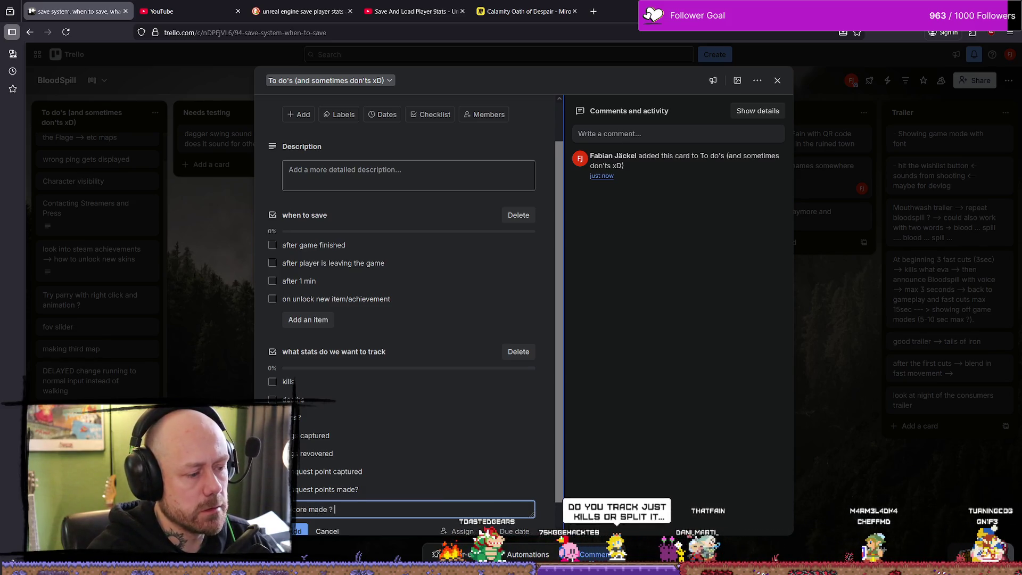
{"action": "key", "text": "Return"}
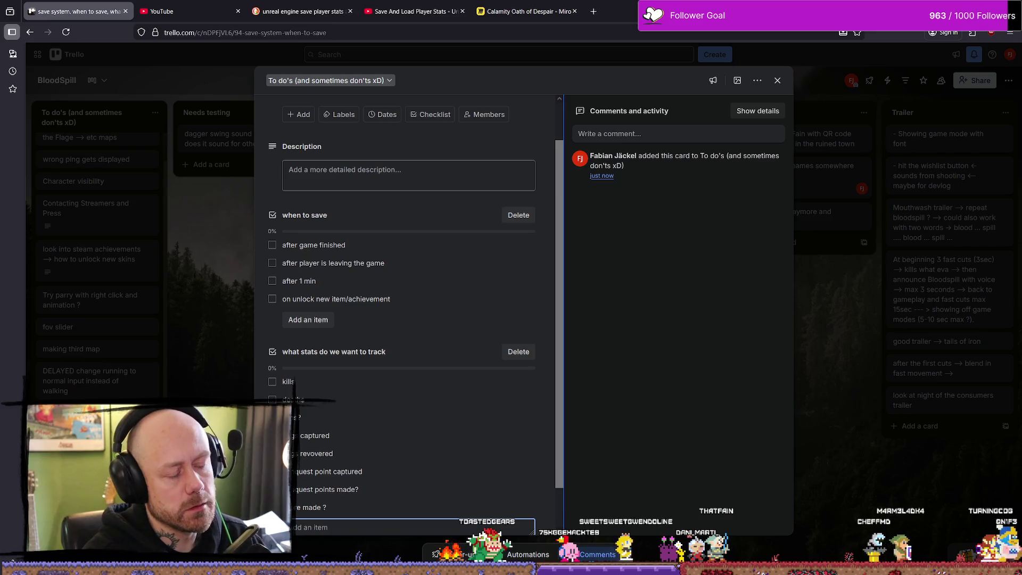
Add 'crossbow kills' and 'knife kills' to the stats checklist.
{"action": "scroll", "coordinate": [458, 353], "scroll_direction": "down", "scroll_amount": 1}
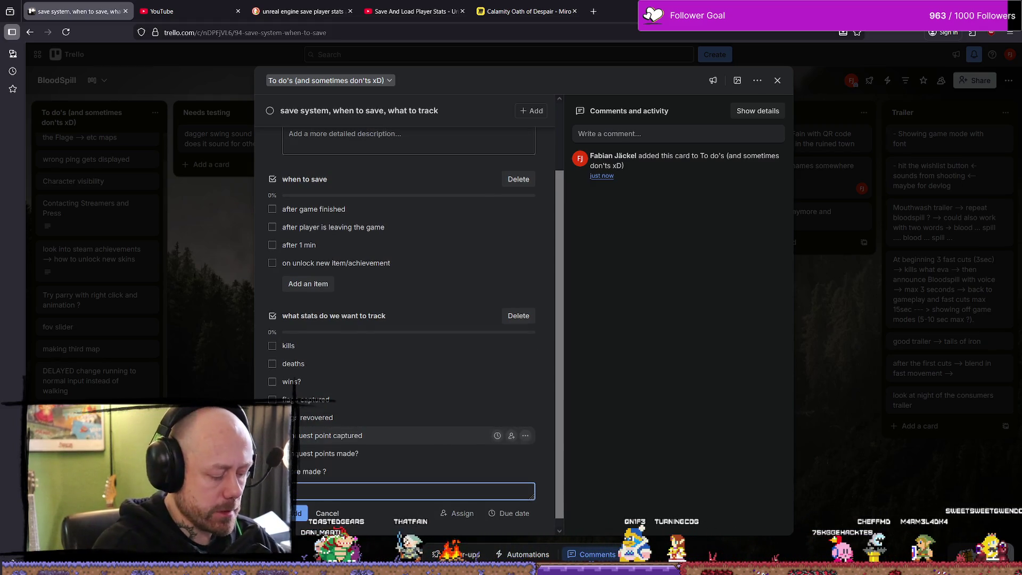
{"action": "scroll", "coordinate": [439, 446], "scroll_direction": "up", "scroll_amount": 1}
{"action": "type", "text": "ros"}
{"action": "type", "text": "sbow"}
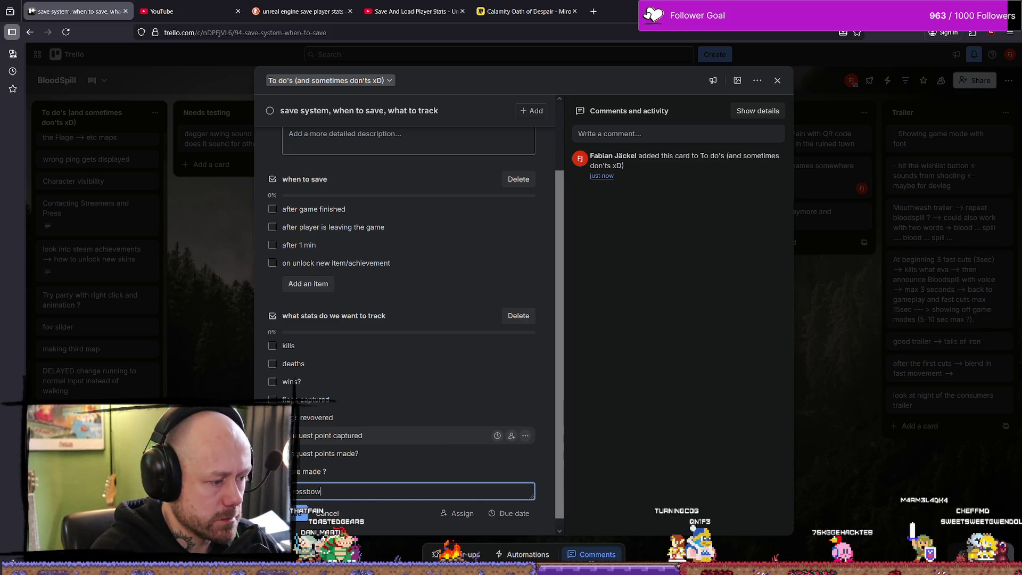
{"action": "type", "text": "kills"}
{"action": "key", "text": "Return"}
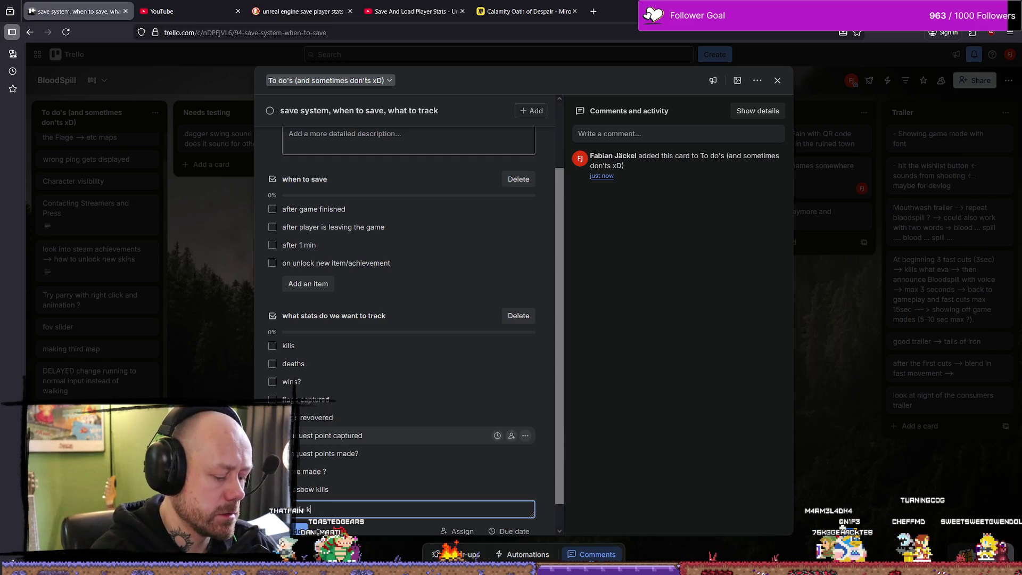
{"action": "type", "text": "s"}
{"action": "key", "text": "Return"}
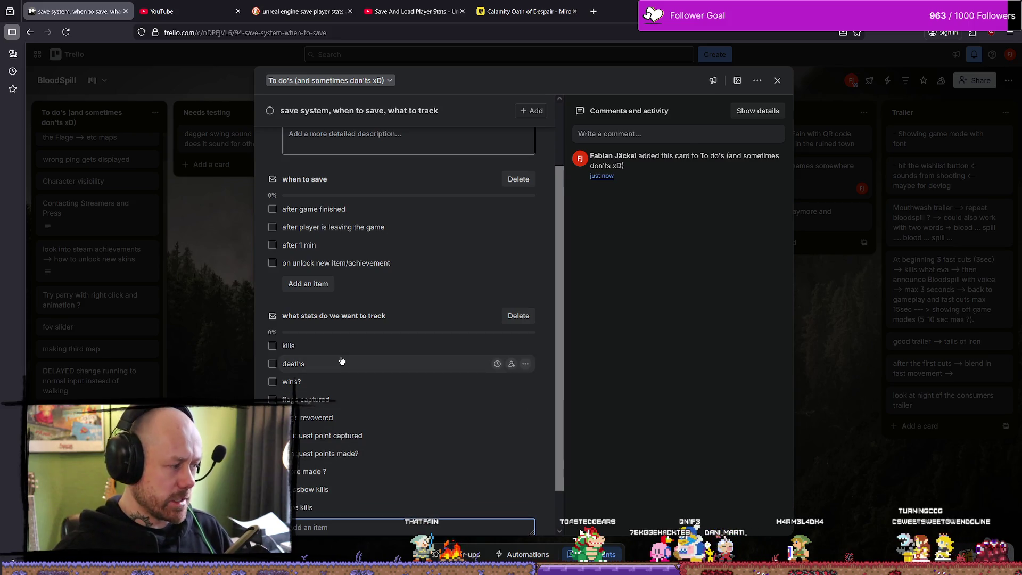
{"action": "scroll", "coordinate": [342, 360], "scroll_direction": "down", "scroll_amount": 2}
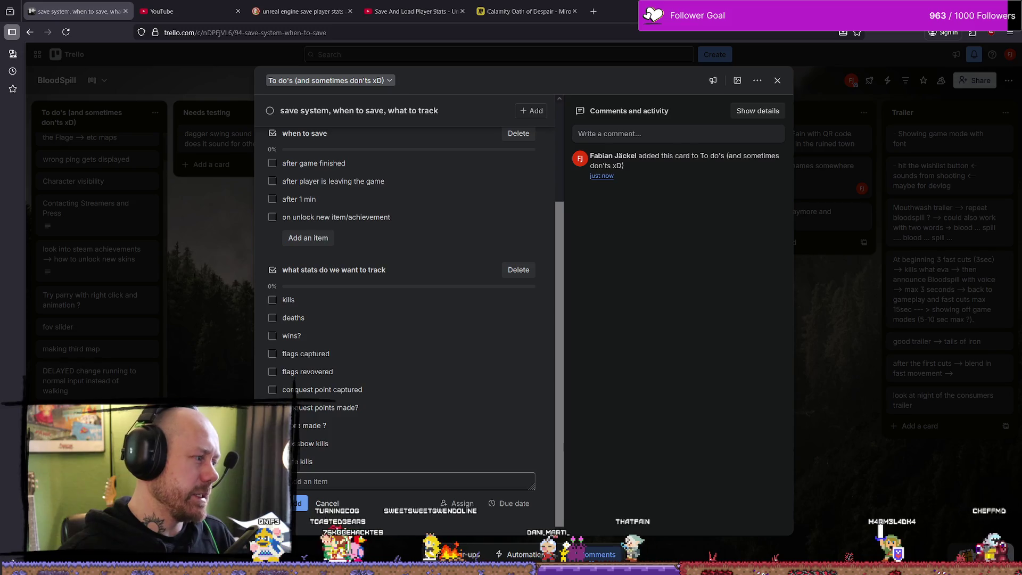
{"action": "key", "text": "alt+Tab"}
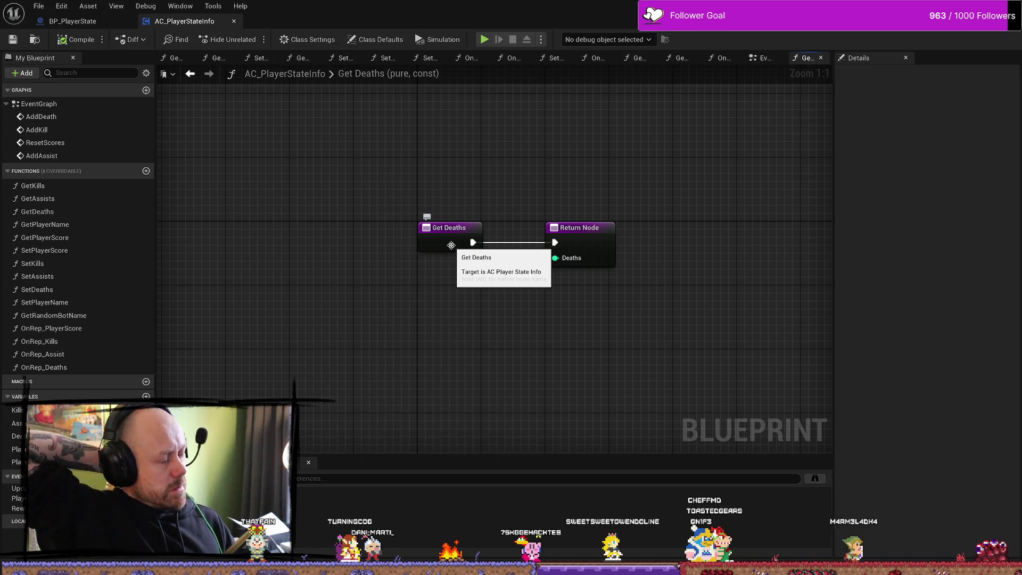
Make Unreal's Get Deaths function return the Deaths variable, then go back to the Trello card.
{"action": "key", "text": "ctrl+z"}
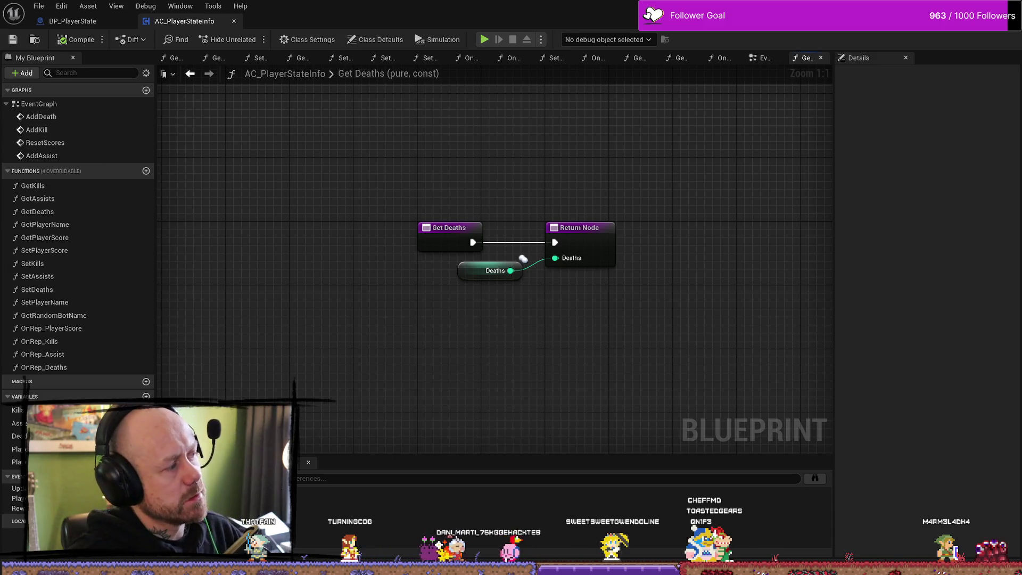
{"action": "key", "text": "alt+Tab"}
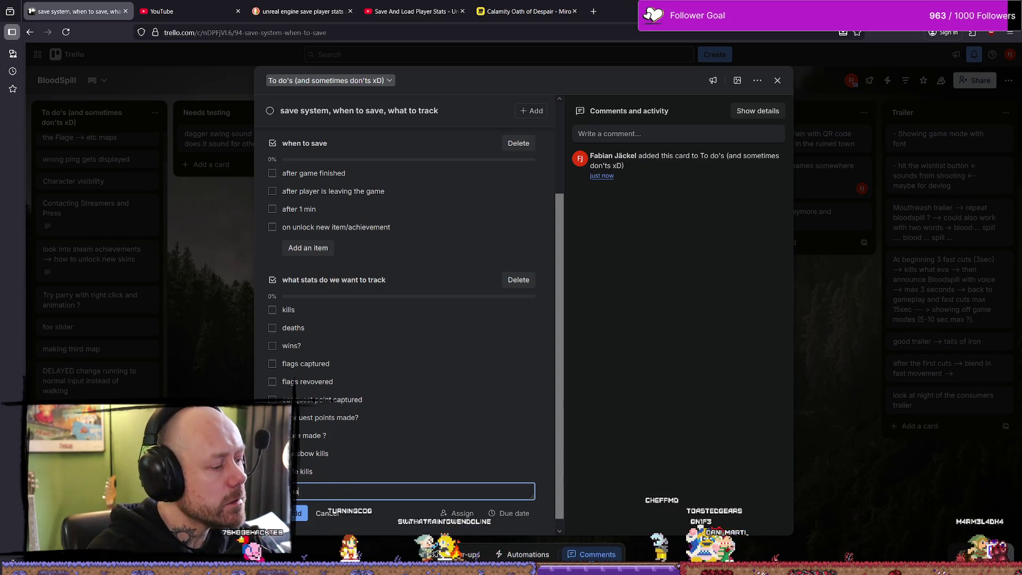
Add 'max killstreak', 'double kills' and 'triple kills' to the stats checklist.
{"action": "type", "text": "x kill"}
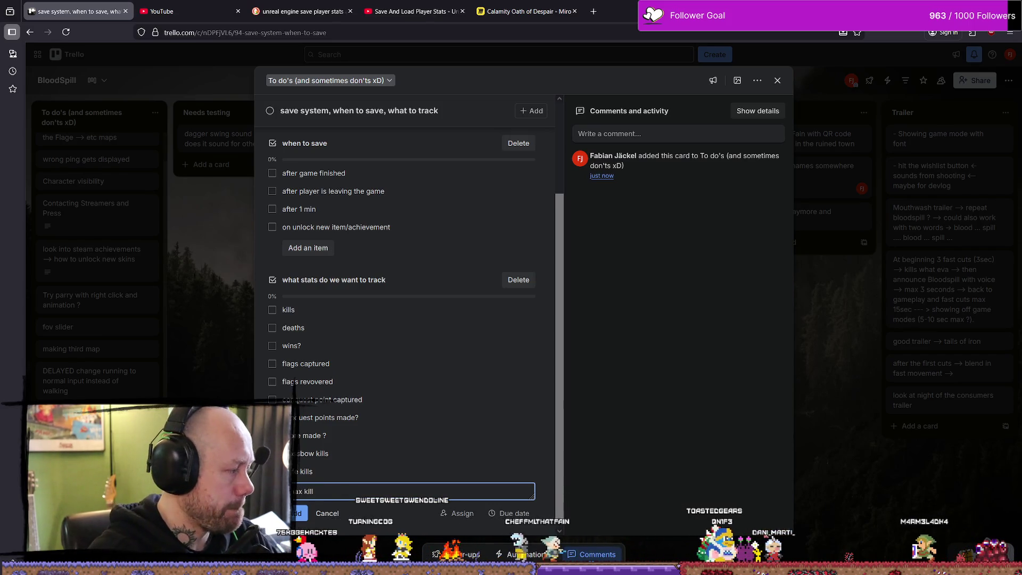
{"action": "type", "text": "streak"}
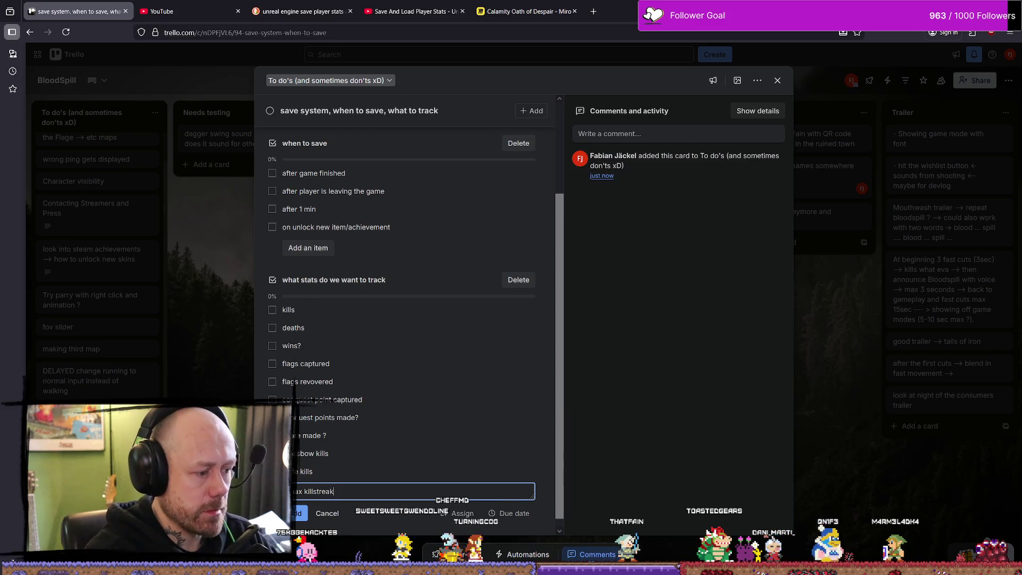
{"action": "key", "text": "Return"}
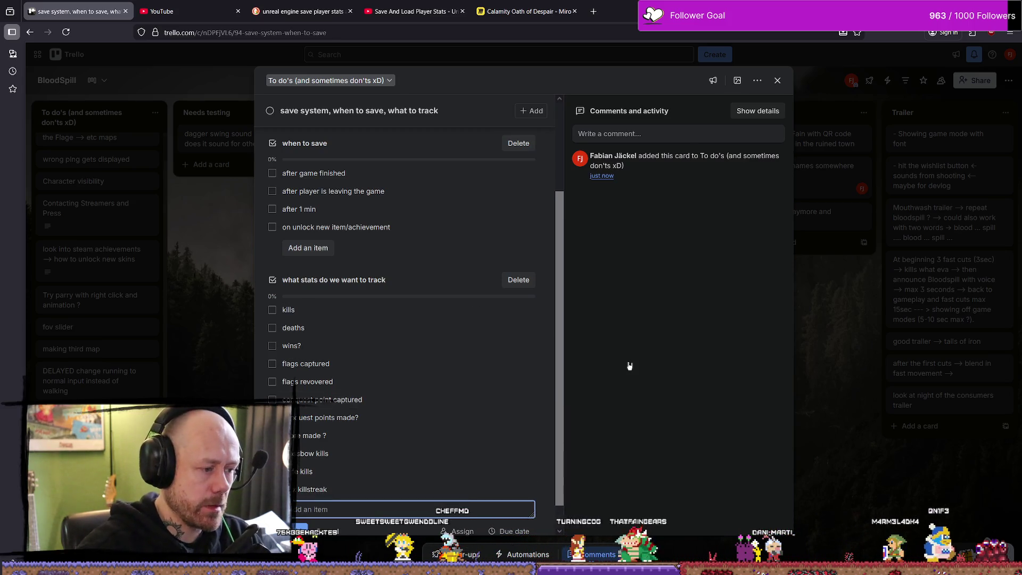
{"action": "scroll", "coordinate": [479, 354], "scroll_direction": "down", "scroll_amount": 1}
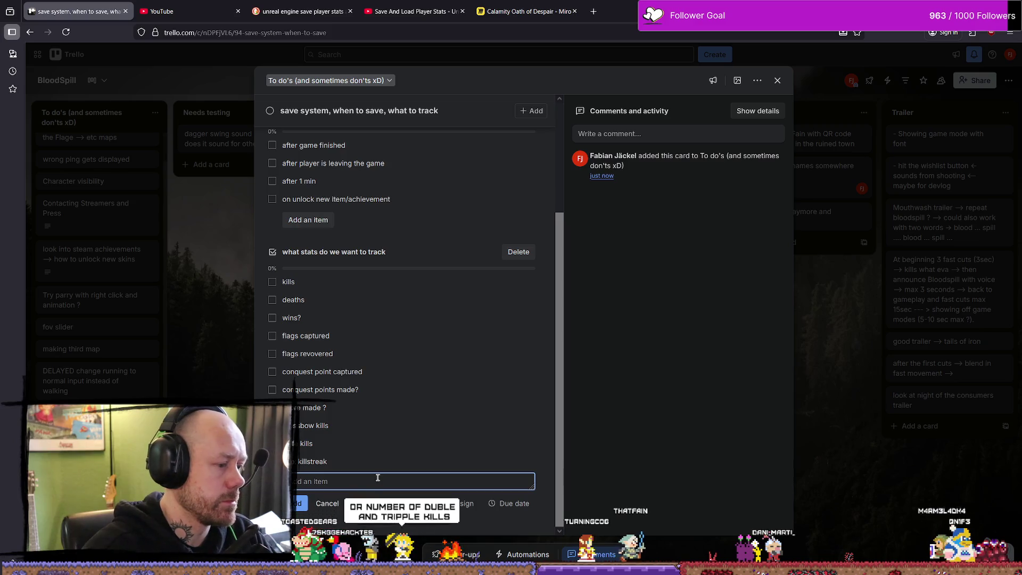
{"action": "type", "text": "cu"}
{"action": "key", "text": "BackSpace"}
{"action": "key", "text": "BackSpace"}
{"action": "key", "text": "BackSpace"}
{"action": "type", "text": "ble ki"}
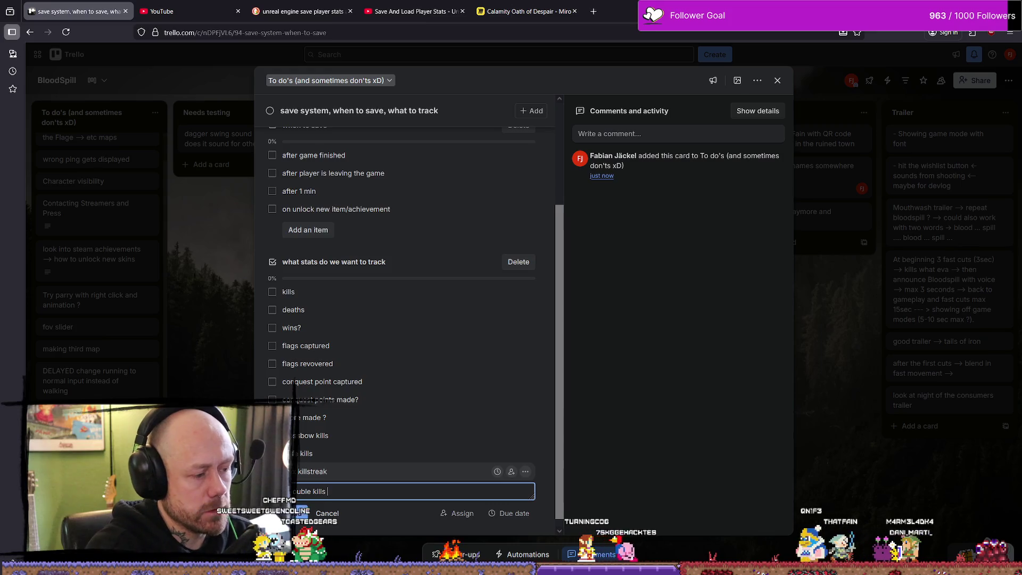
{"action": "type", "text": "lls"}
{"action": "key", "text": "Return"}
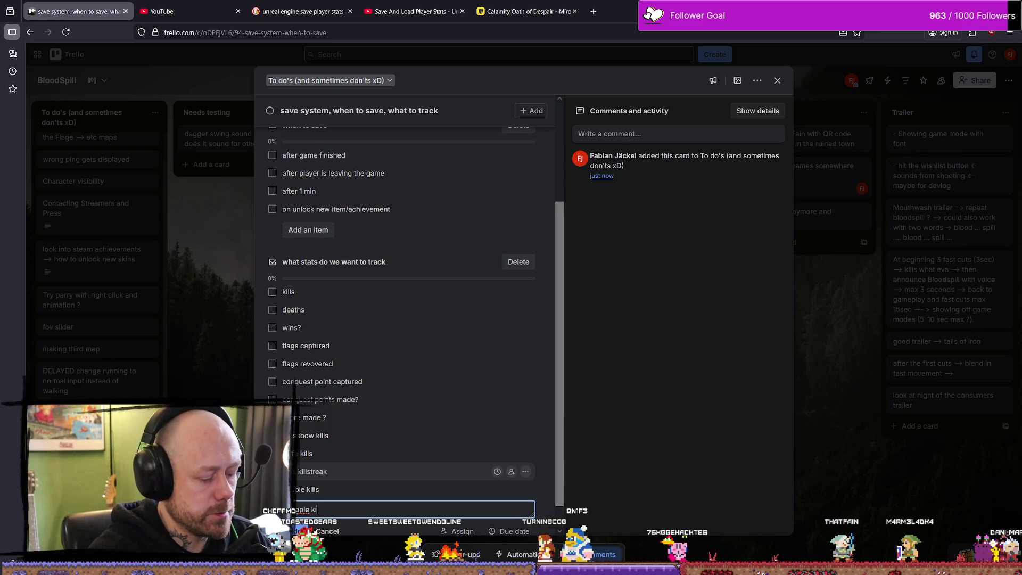
{"action": "key", "text": "Return"}
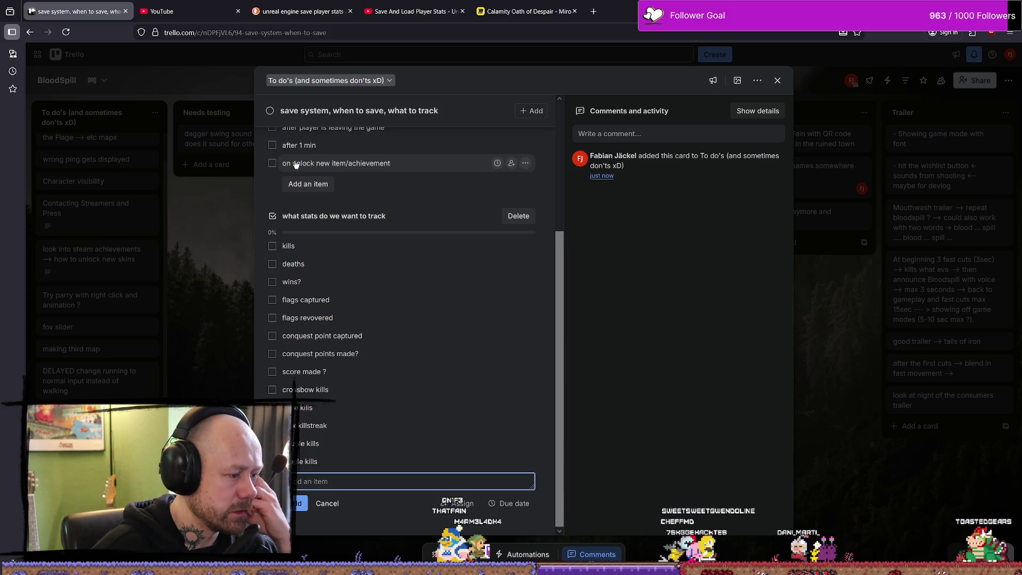
Add 'death to knife', 'death to crossbow' and 'death to envirionment' from pasted text, keeping 'deaths' under 'kills'.
{"action": "key", "text": "alt+Tab"}
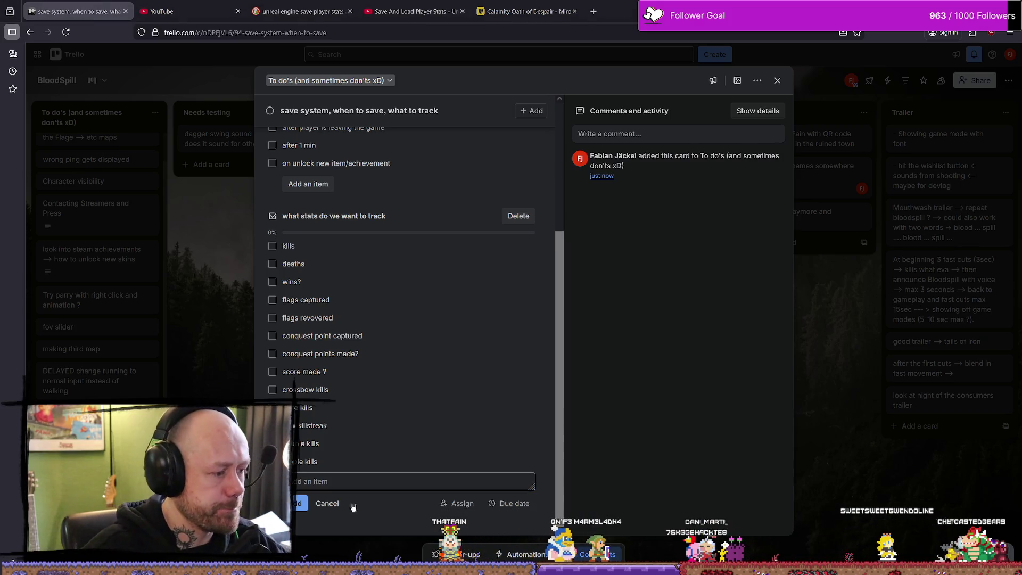
{"action": "left_click", "coordinate": [355, 484]}
{"action": "type", "text": "death to knife, death to crossbow. death to envirionment"}
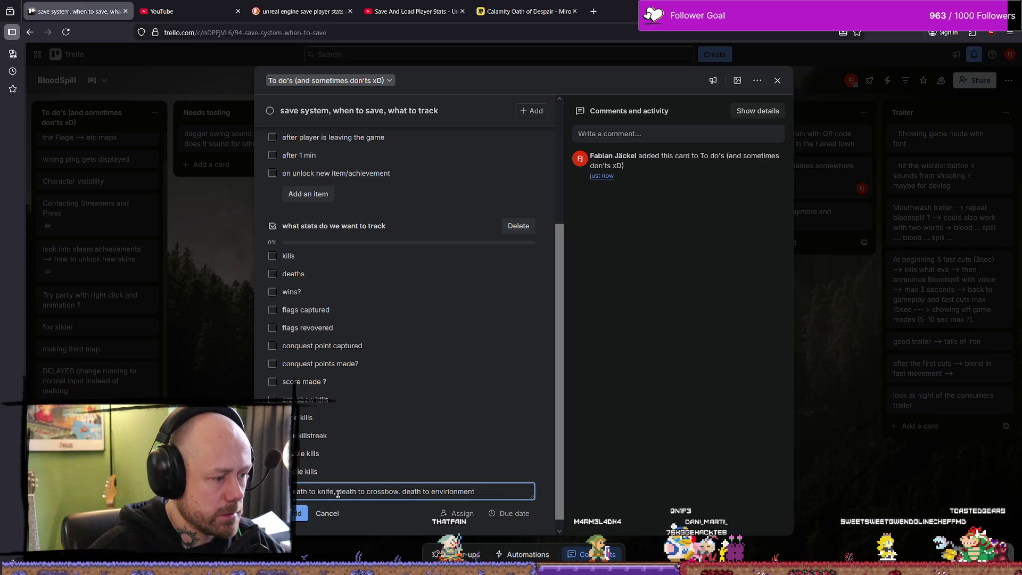
{"action": "key", "text": "BackSpace"}
{"action": "key", "text": "Return"}
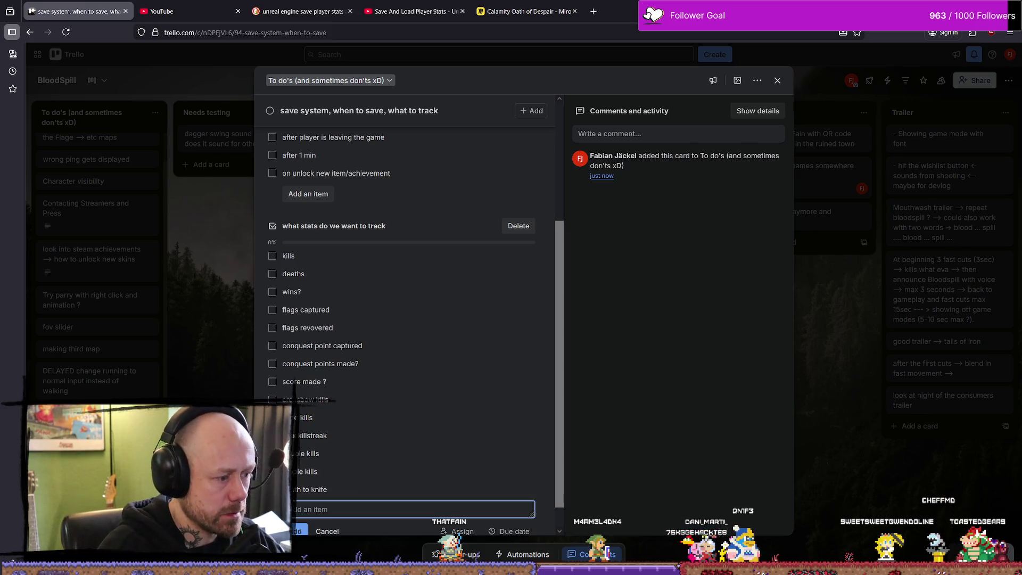
{"action": "scroll", "coordinate": [337, 493], "scroll_direction": "down", "scroll_amount": 1}
{"action": "key", "text": "ctrl+v"}
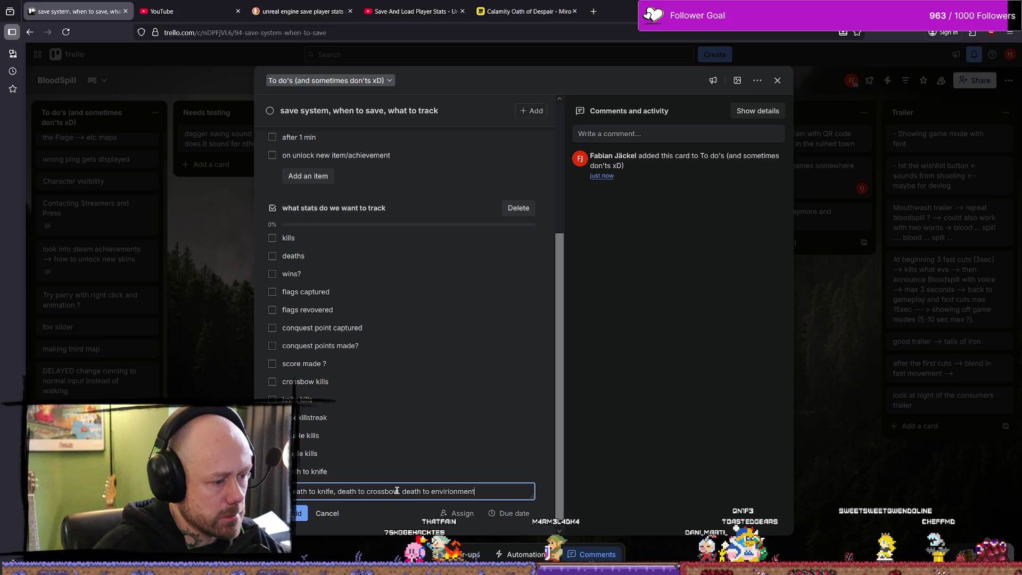
{"action": "left_click_drag", "start_coordinate": [295, 491], "coordinate": [425, 491]}
{"action": "key", "text": "BackSpace"}
{"action": "key", "text": "BackSpace"}
{"action": "key", "text": "BackSpace"}
{"action": "key", "text": "BackSpace"}
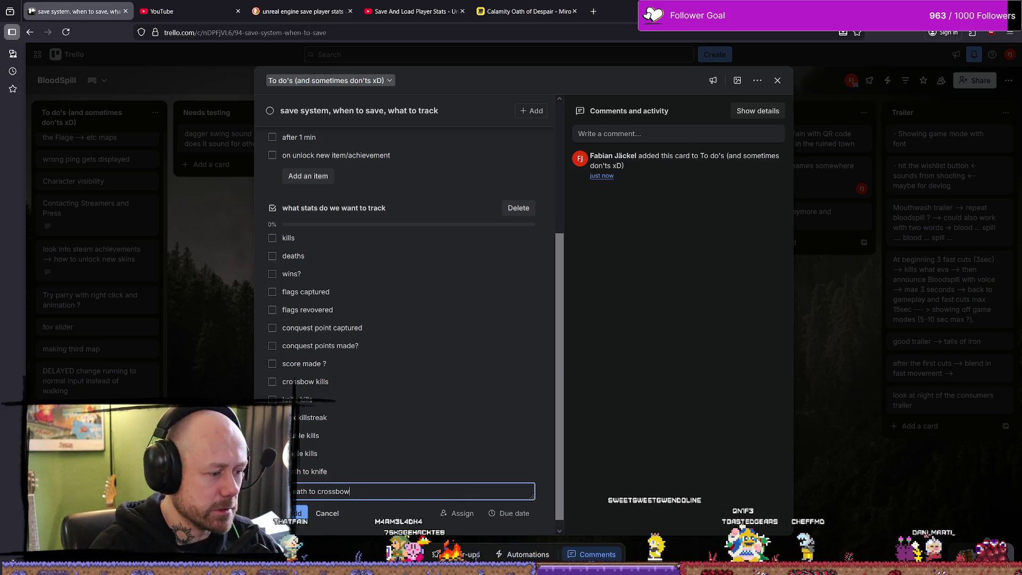
{"action": "key", "text": "Return"}
{"action": "key", "text": "ctrl+v"}
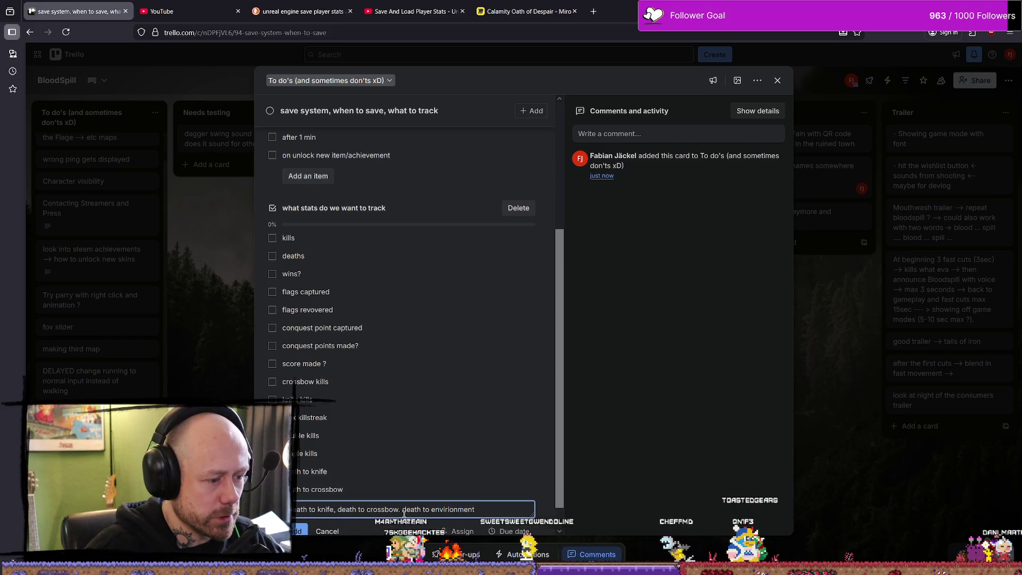
{"action": "left_click_drag", "start_coordinate": [404, 510], "coordinate": [294, 509]}
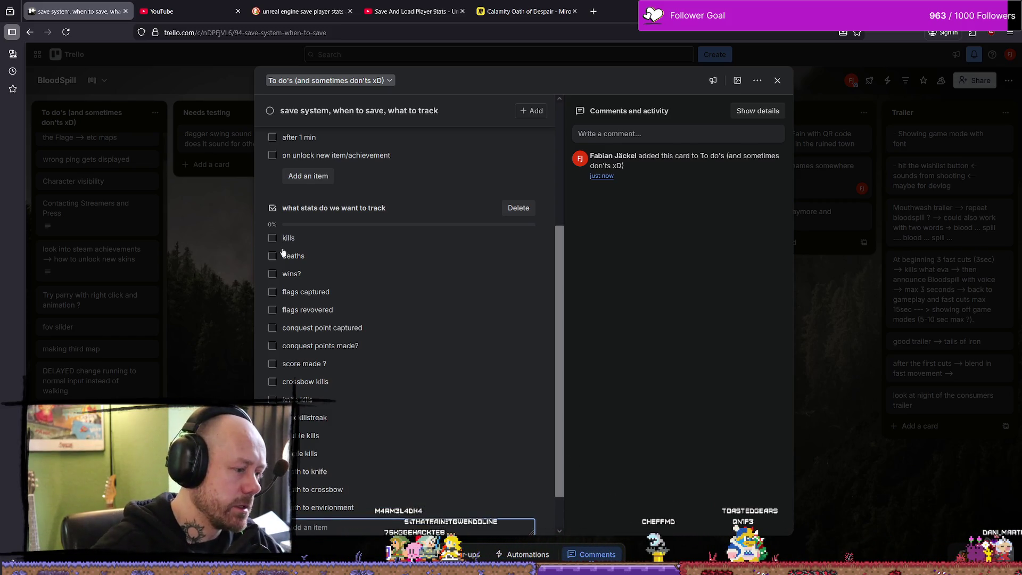
{"action": "mouse_move", "coordinate": [316, 215]}
{"action": "left_mouse_down"}
{"action": "mouse_move", "coordinate": [362, 298]}
{"action": "mouse_move", "coordinate": [354, 443]}
{"action": "mouse_move", "coordinate": [358, 412]}
{"action": "left_mouse_up"}
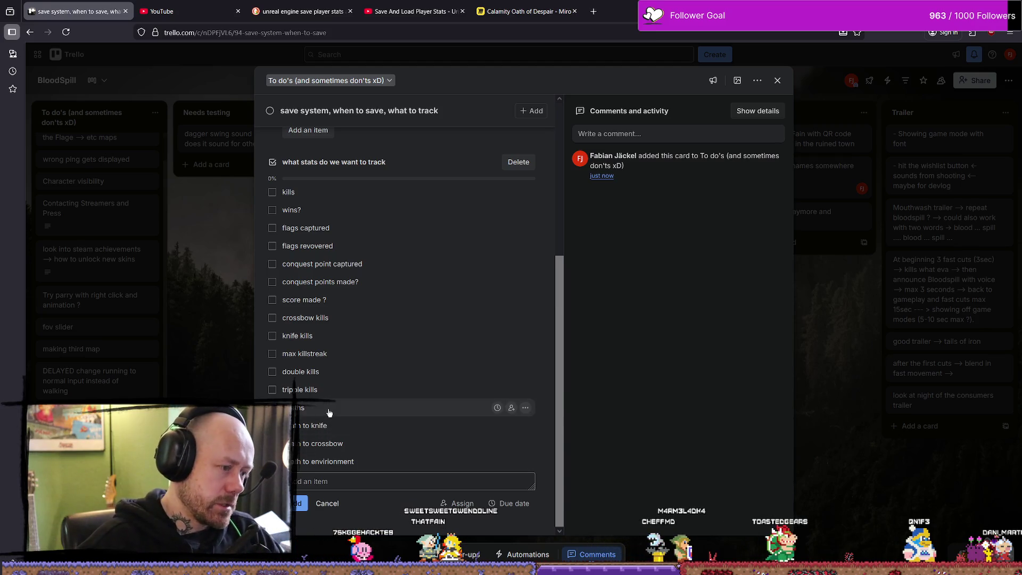
{"action": "mouse_move", "coordinate": [346, 408]}
{"action": "left_mouse_down"}
{"action": "mouse_move", "coordinate": [320, 229]}
{"action": "mouse_move", "coordinate": [352, 210]}
{"action": "left_mouse_up"}
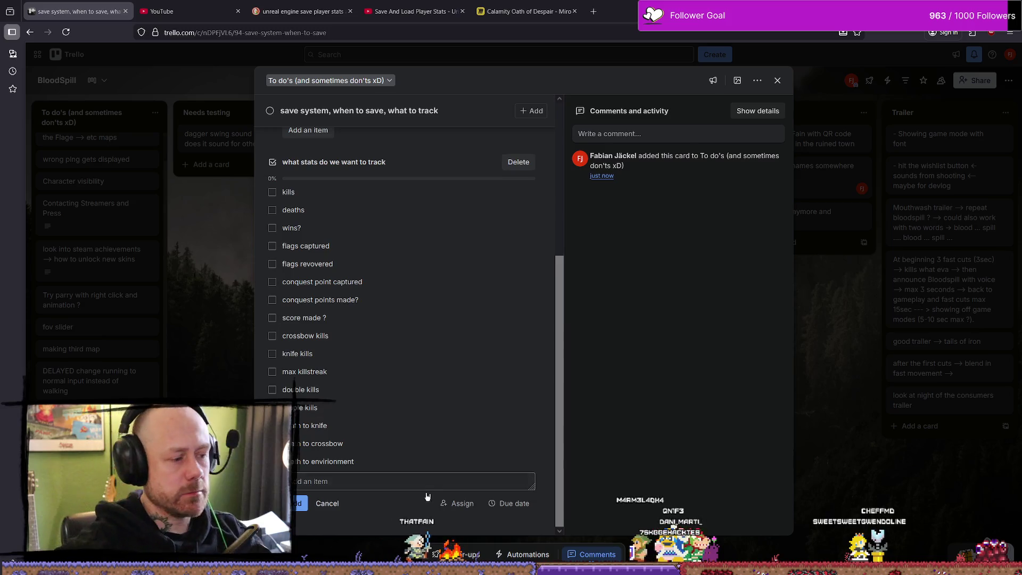
Add 'play deathmatch for the first time' as the last item of the stats checklist.
{"action": "scroll", "coordinate": [424, 484], "scroll_direction": "up", "scroll_amount": 1}
{"action": "type", "text": "play"}
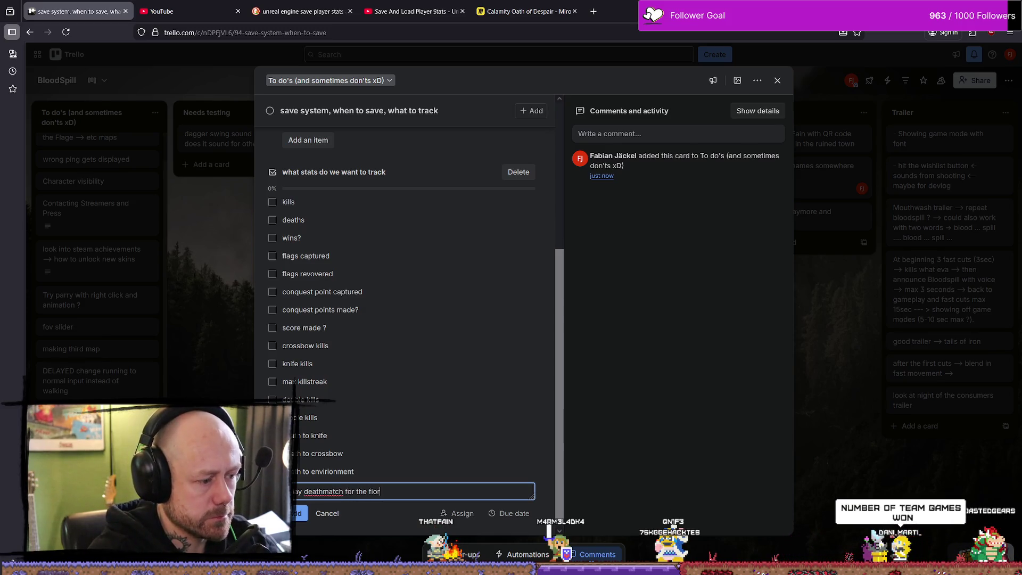
{"action": "type", "text": "e"}
{"action": "key", "text": "Return"}
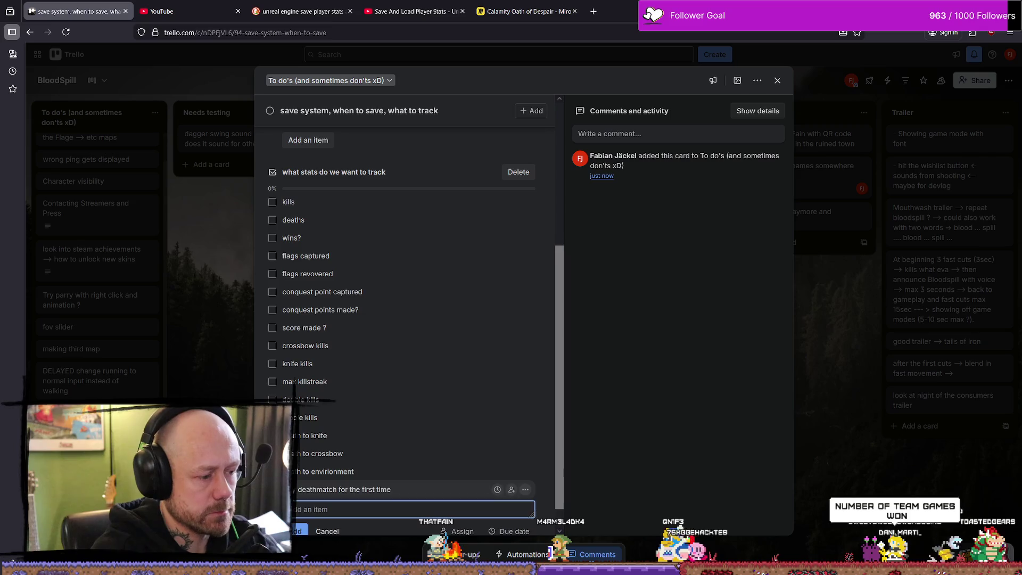
{"action": "type", "text": "ay"}
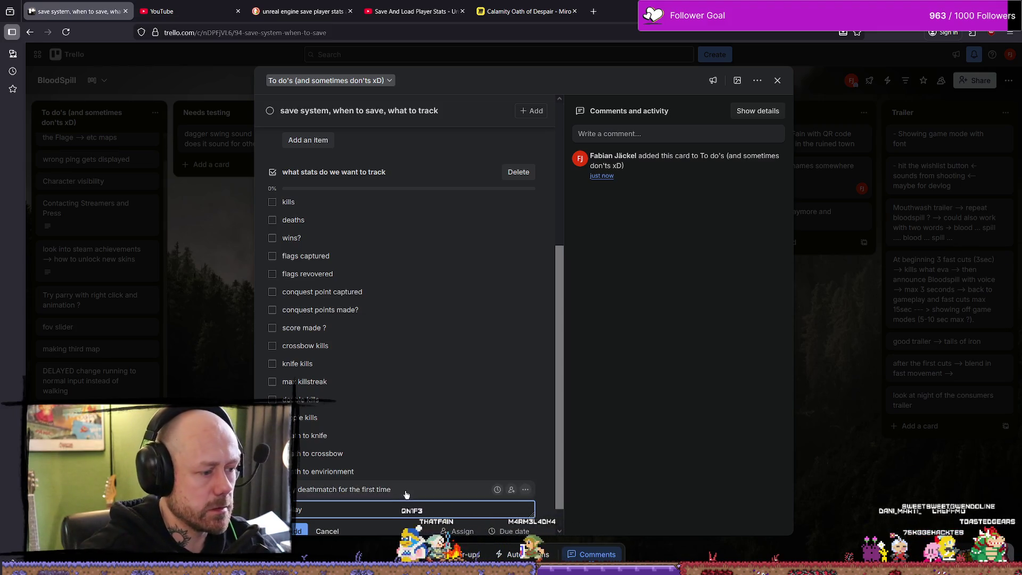
{"action": "left_click", "coordinate": [479, 490]}
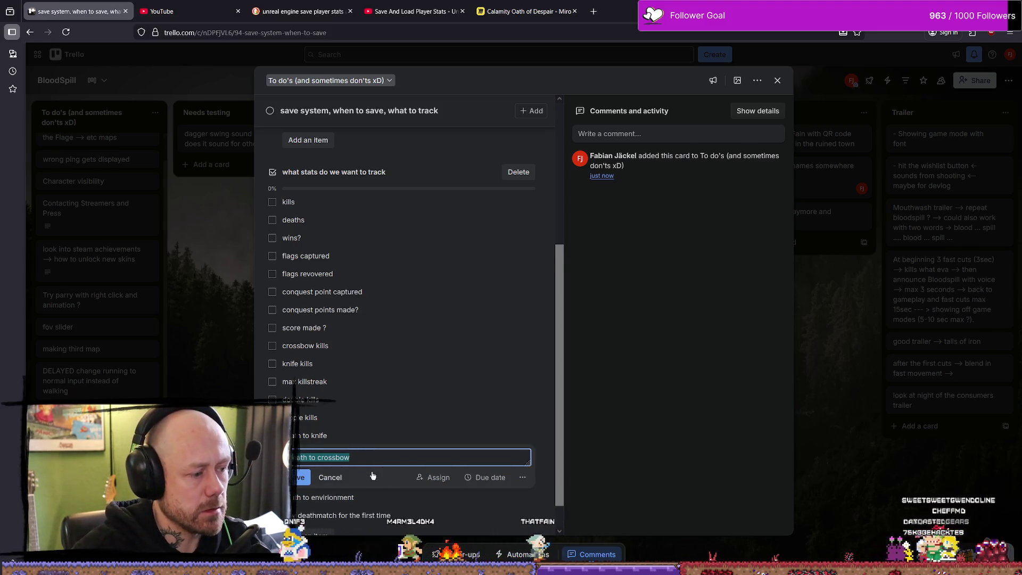
{"action": "left_click", "coordinate": [388, 472]}
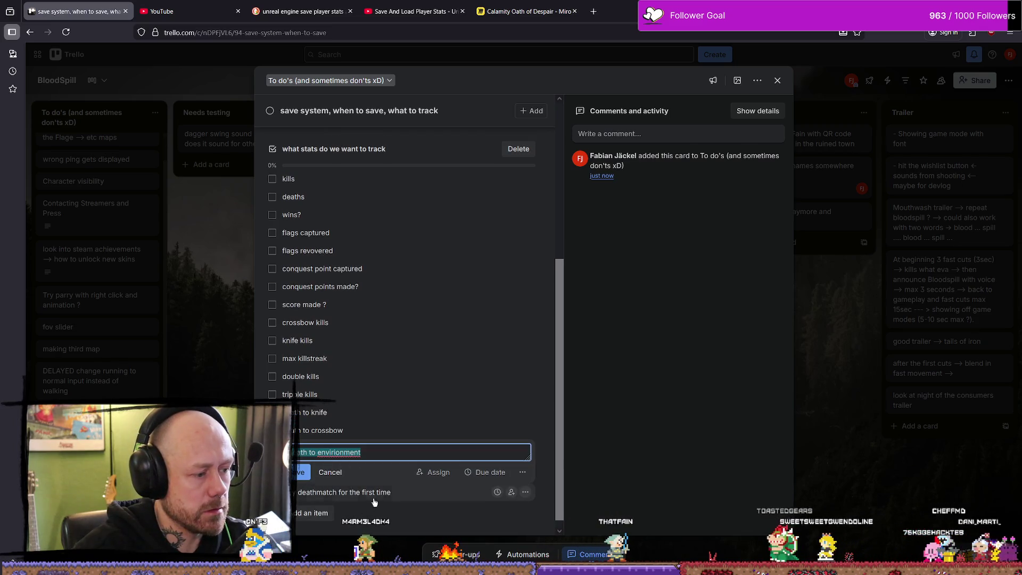
{"action": "left_click", "coordinate": [393, 493]}
{"action": "key", "text": "Escape"}
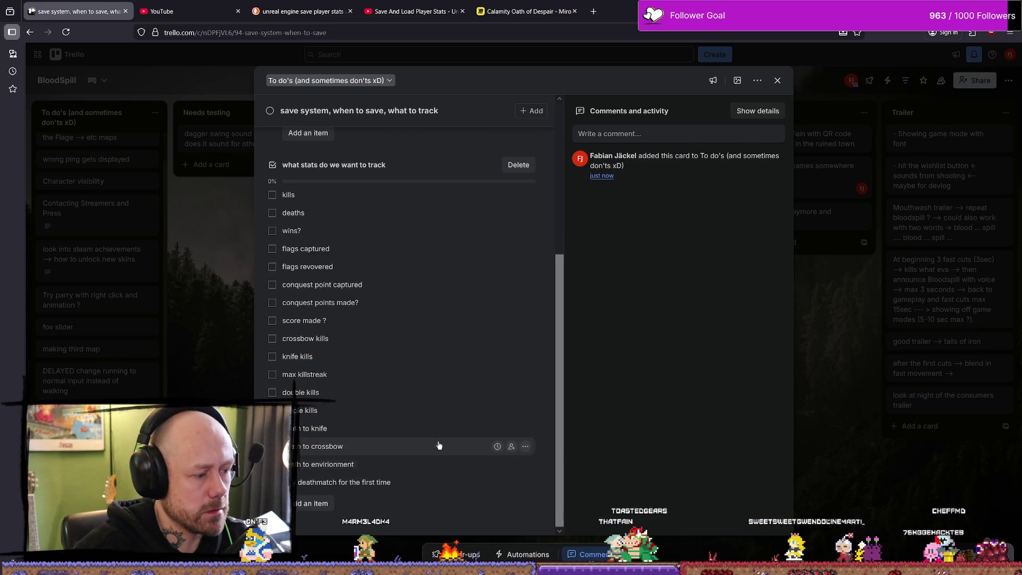
{"action": "scroll", "coordinate": [438, 447], "scroll_direction": "up", "scroll_amount": 5}
{"action": "left_click", "coordinate": [303, 160]}
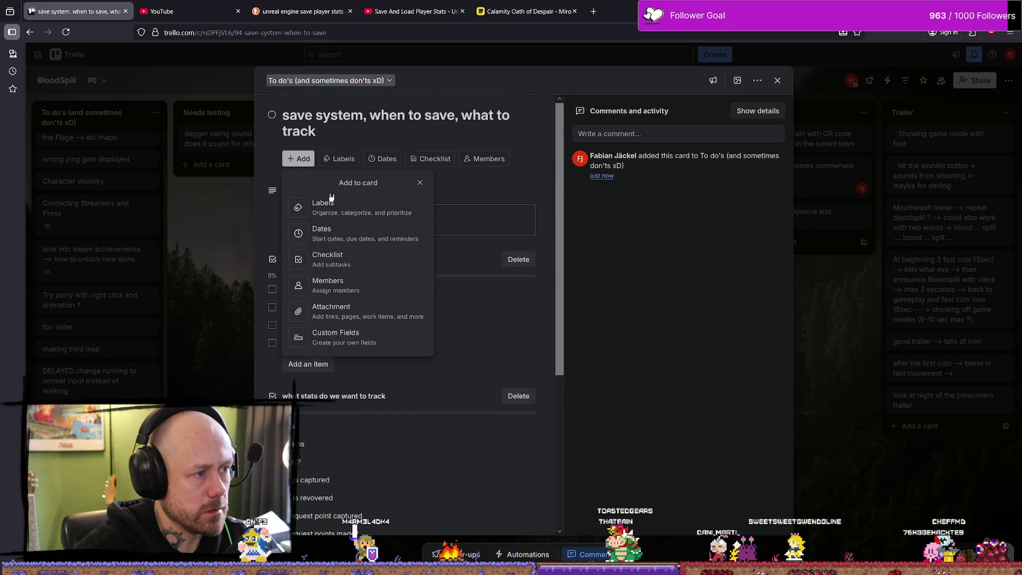
Add a new checklist titled 'Steam Achievment' to the card.
{"action": "left_click", "coordinate": [341, 261]}
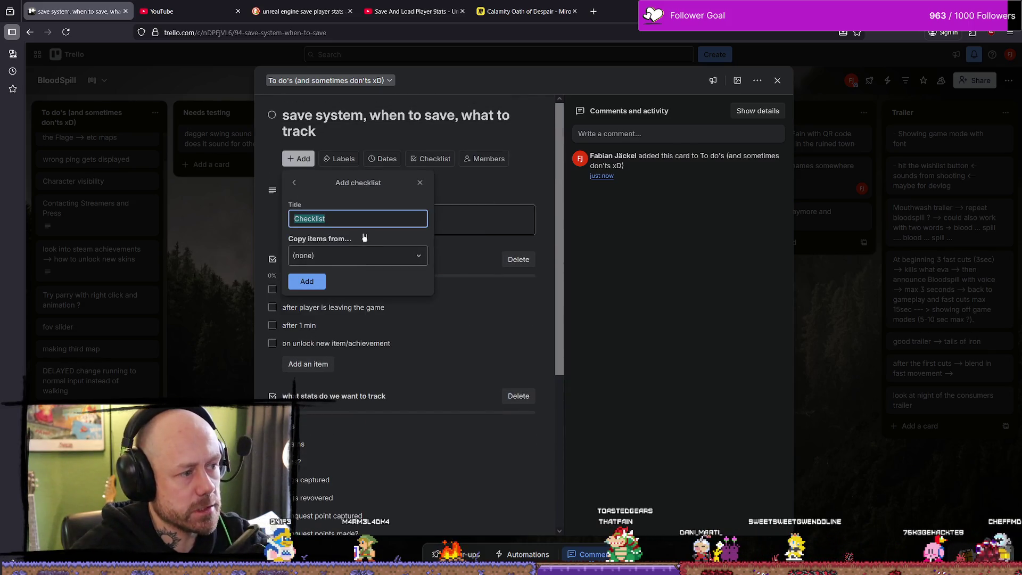
{"action": "type", "text": "Steam A"}
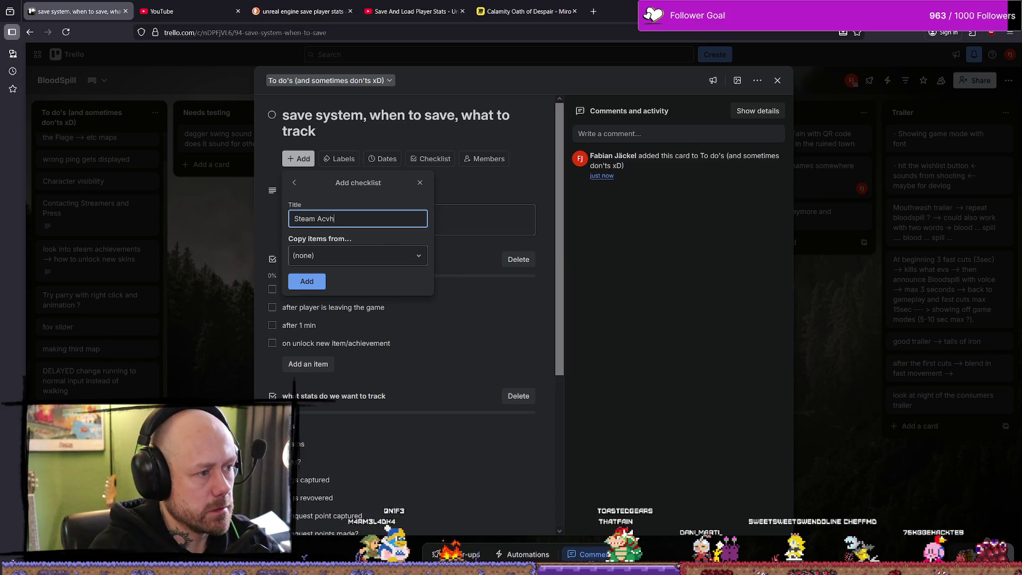
{"action": "type", "text": "chievments"}
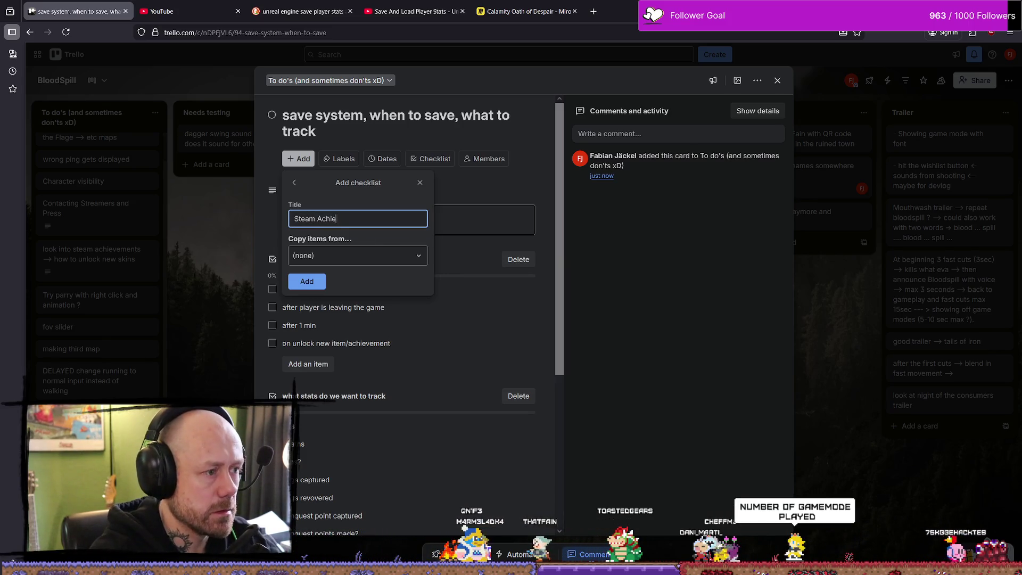
{"action": "key", "text": "BackSpace"}
{"action": "key", "text": "Return"}
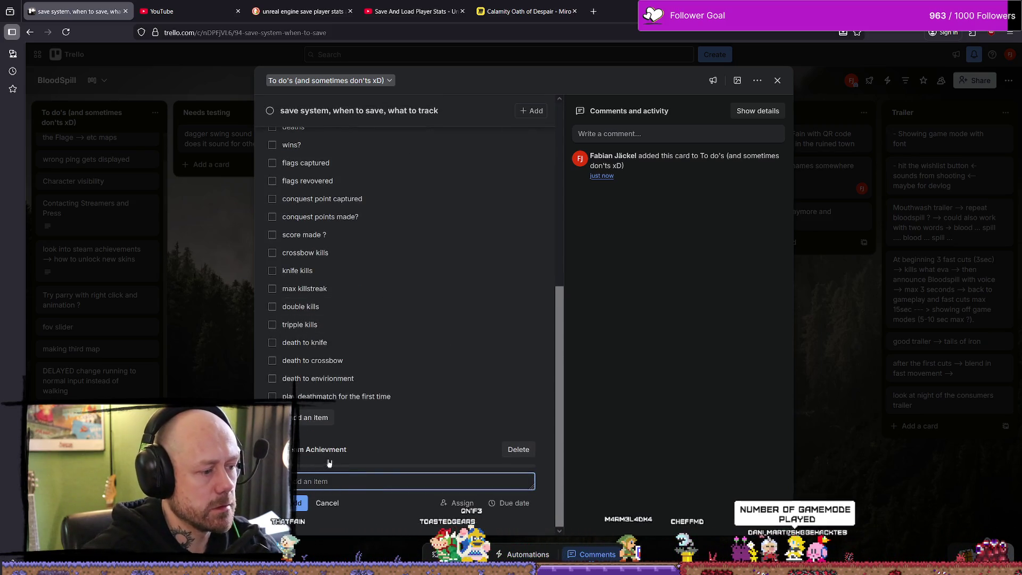
Add 'play deathmatch for the first time' and 'play conquest for the first time' achievement items.
{"action": "type", "text": "mayx"}
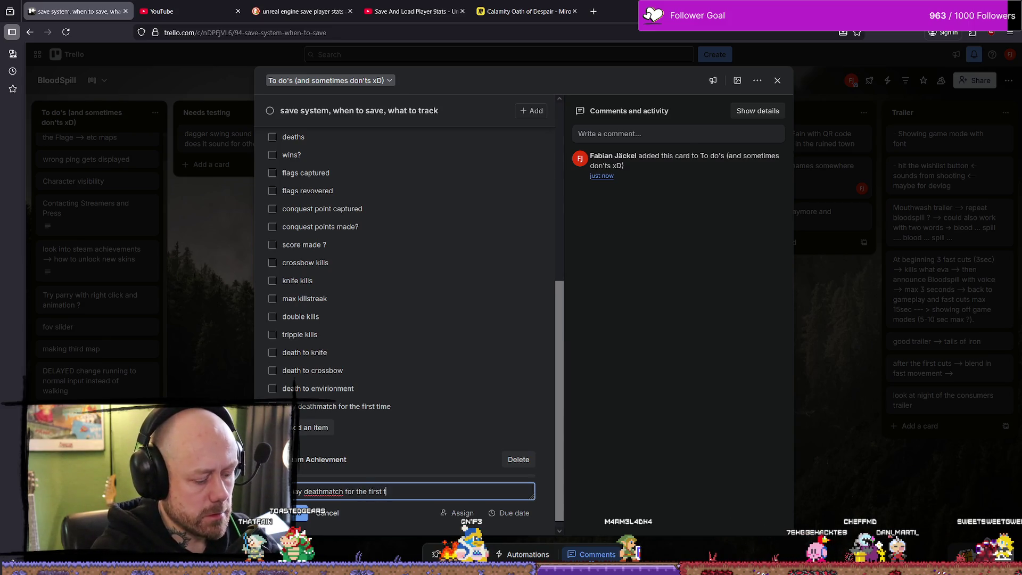
{"action": "key", "text": "Return"}
{"action": "type", "text": "play "}
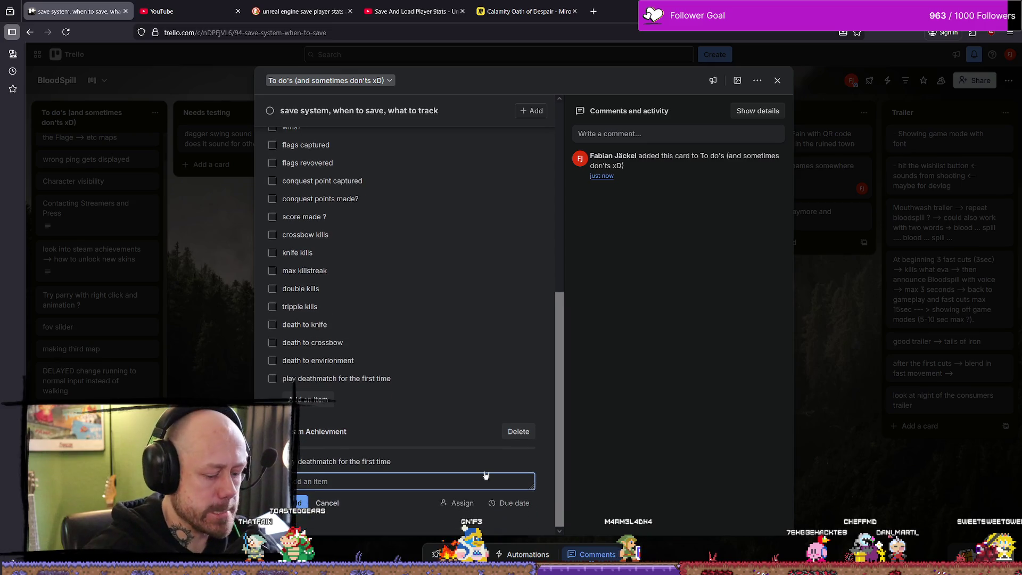
{"action": "type", "text": "conqu"}
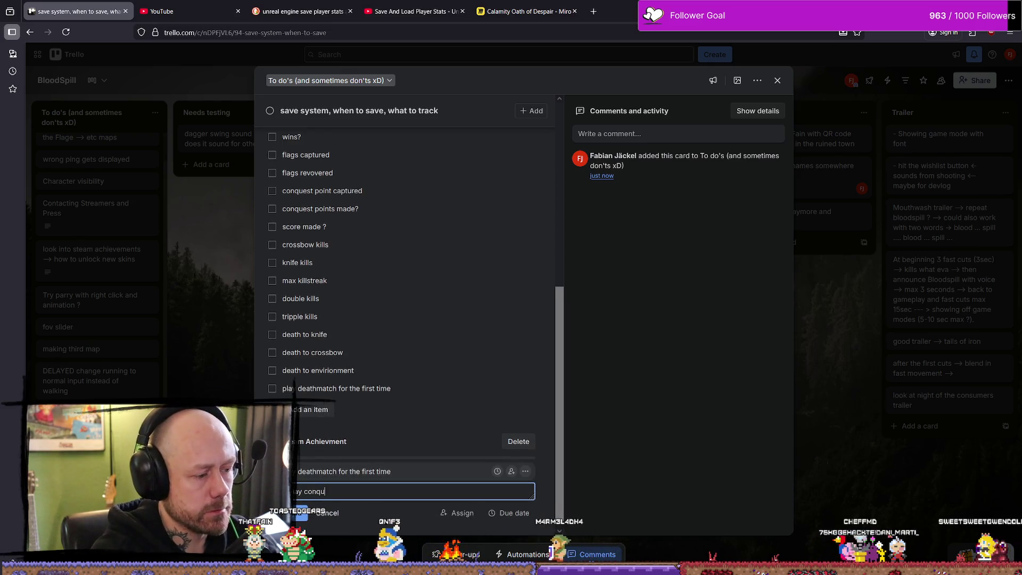
{"action": "type", "text": "est for the first time"}
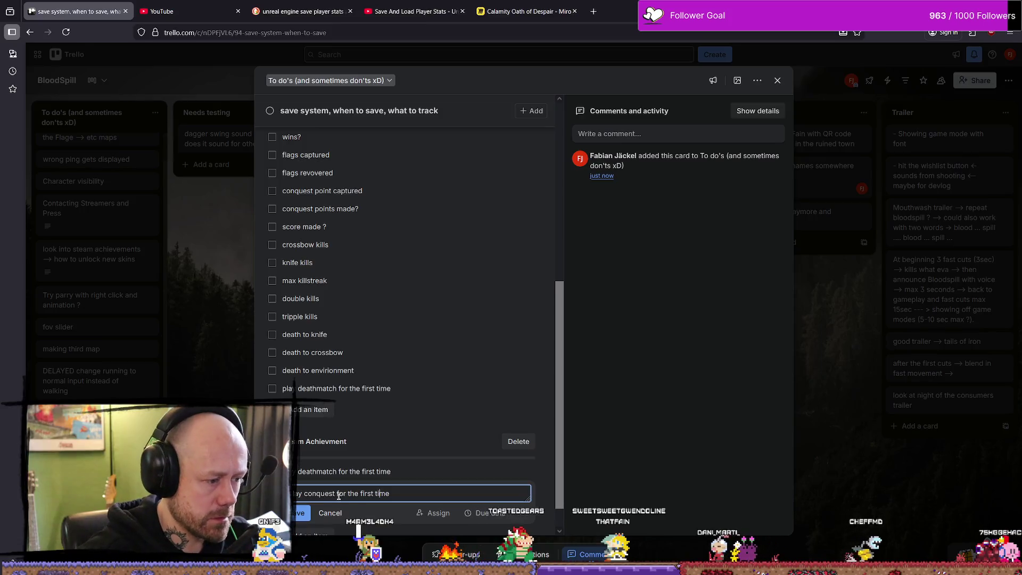
{"action": "left_click_drag", "start_coordinate": [336, 494], "coordinate": [552, 497]}
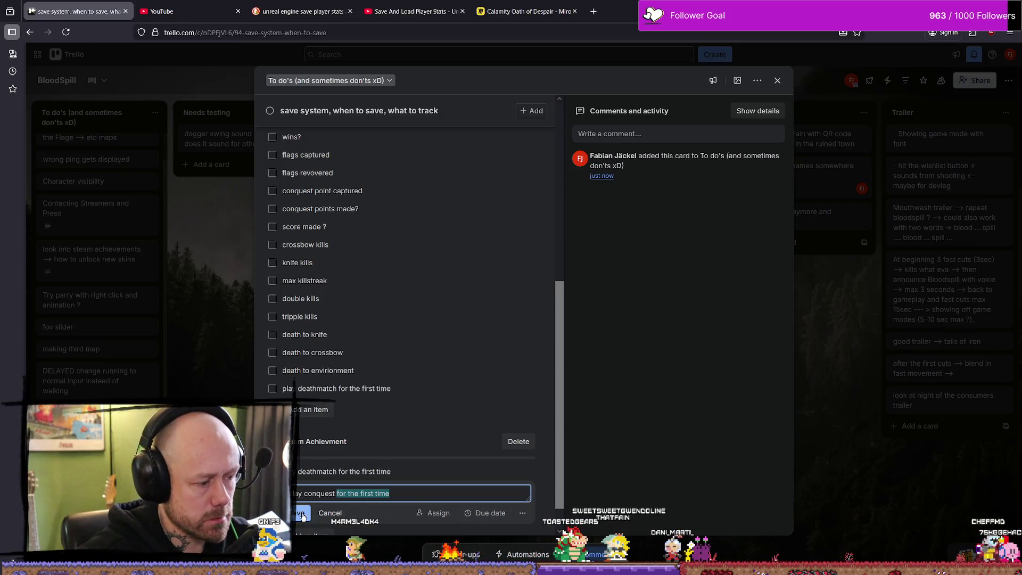
{"action": "key", "text": "Return"}
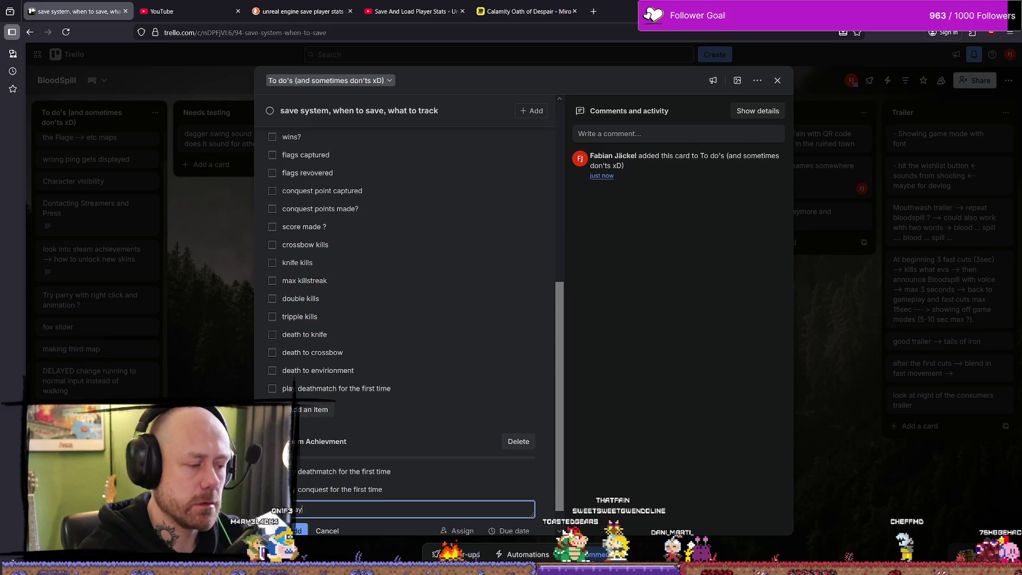
Add the capture-the-flag and team deathmatch first-time items, then edit the deathmatch item.
{"action": "type", "text": "co"}
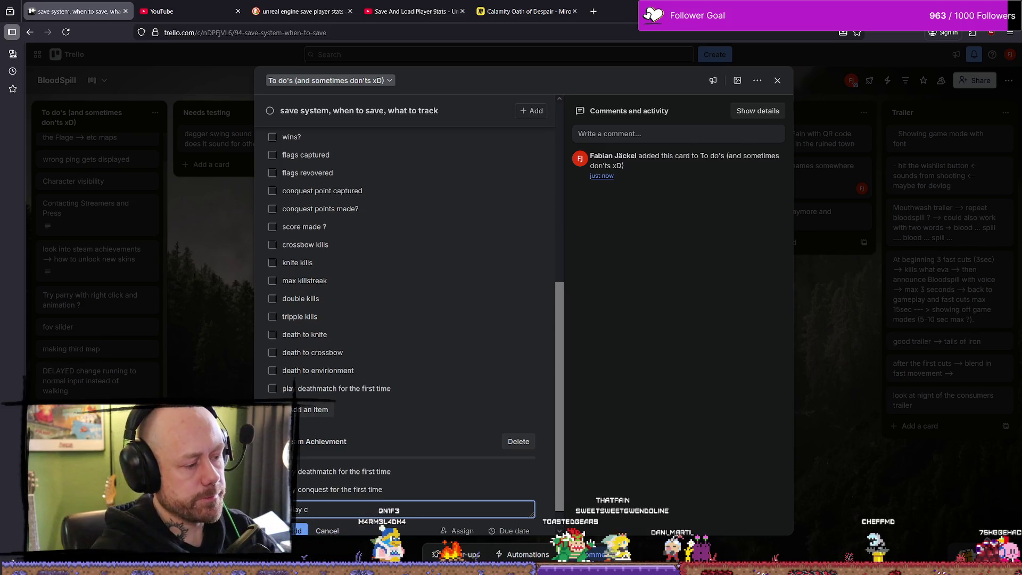
{"action": "type", "text": "apture the flag"}
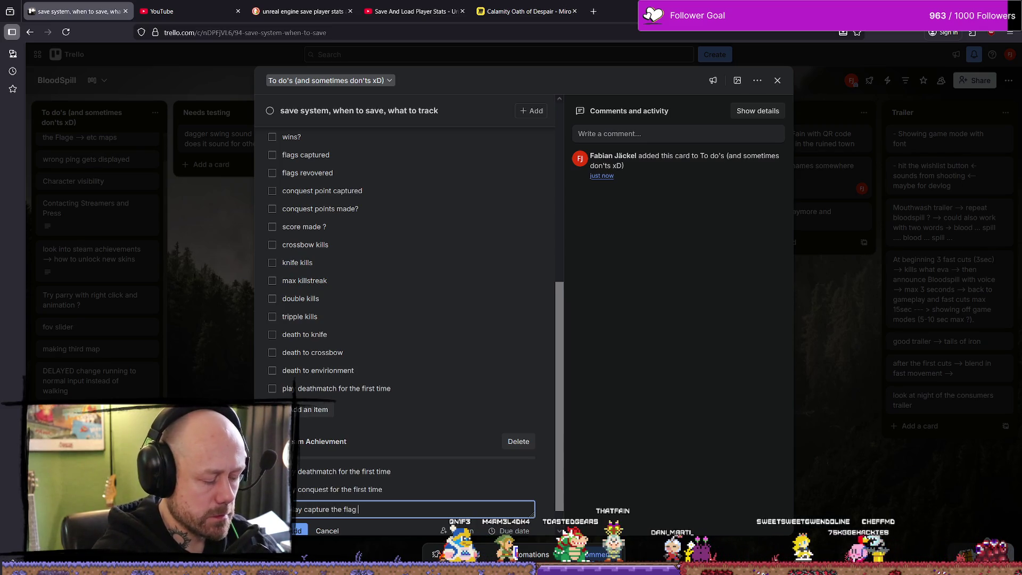
{"action": "type", "text": " for the "}
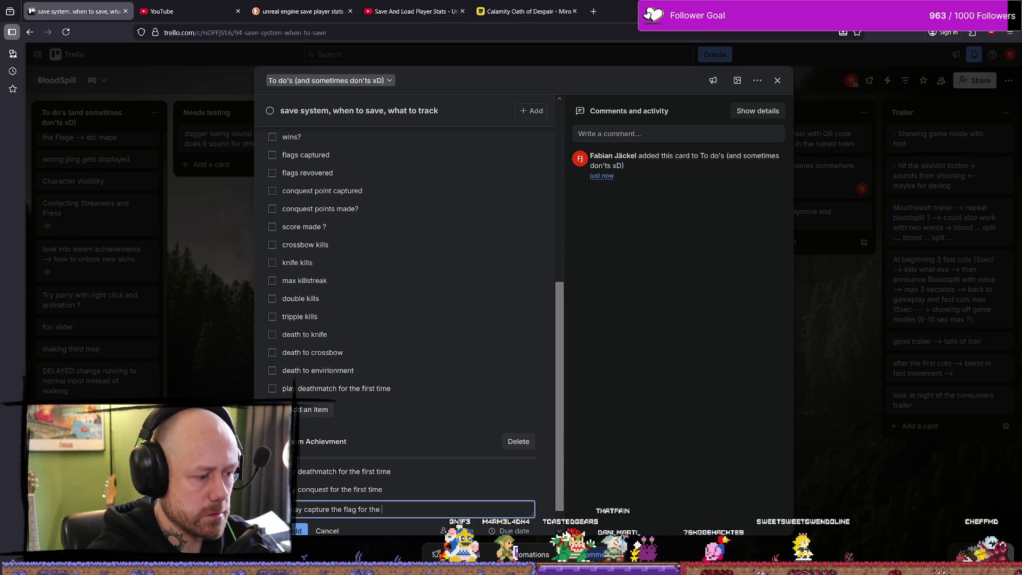
{"action": "type", "text": "r the first time"}
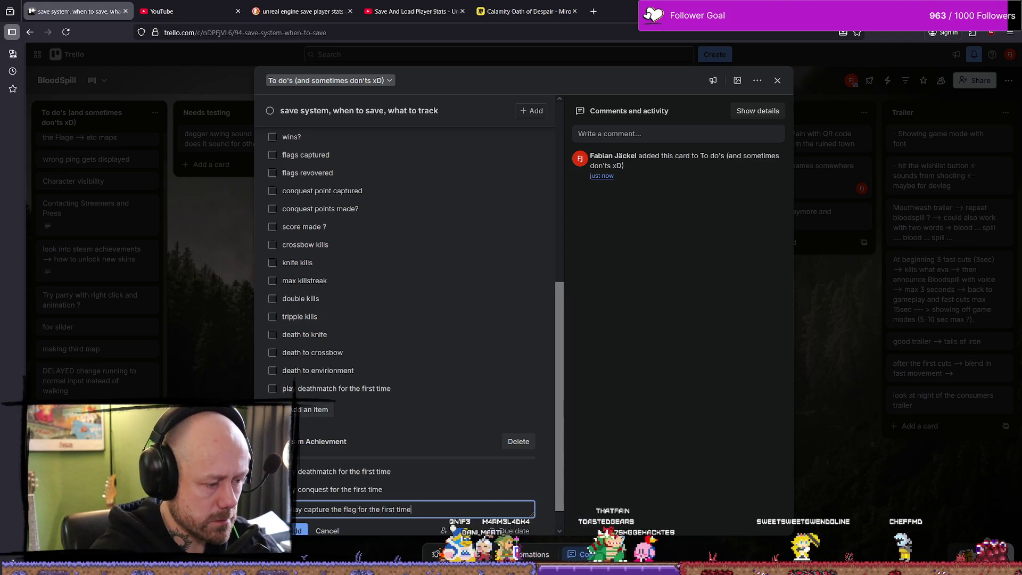
{"action": "key", "text": "Return"}
{"action": "type", "text": "play te"}
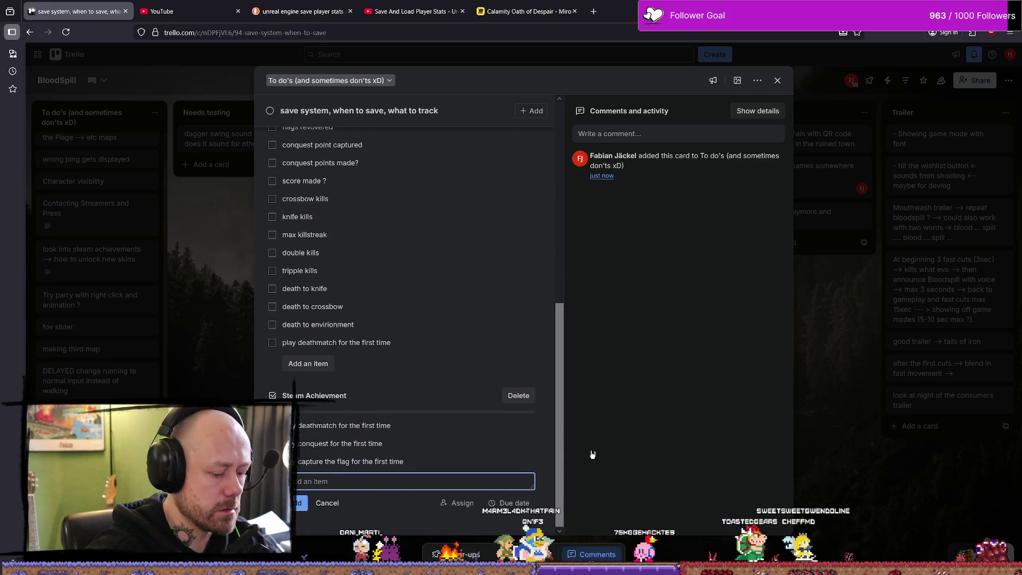
{"action": "type", "text": "dea"}
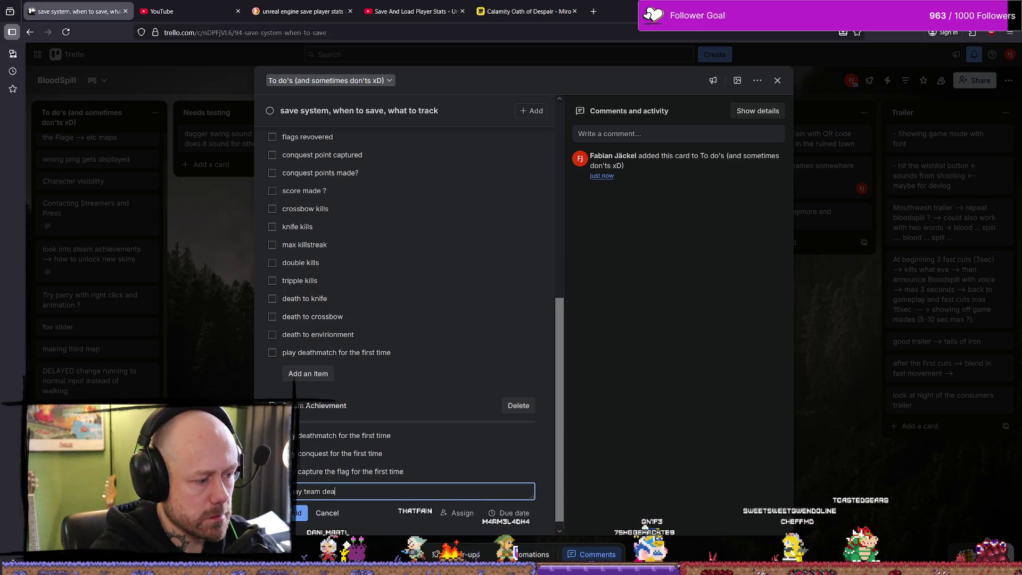
{"action": "type", "text": "thcmmat"}
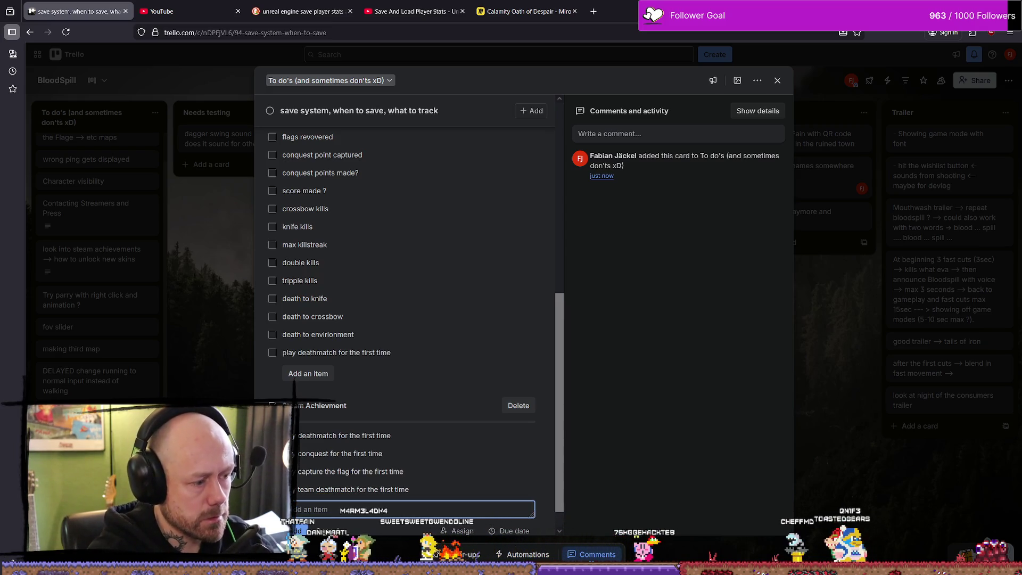
{"action": "left_click", "coordinate": [410, 437]}
{"action": "type", "text": "+ play for x times"}
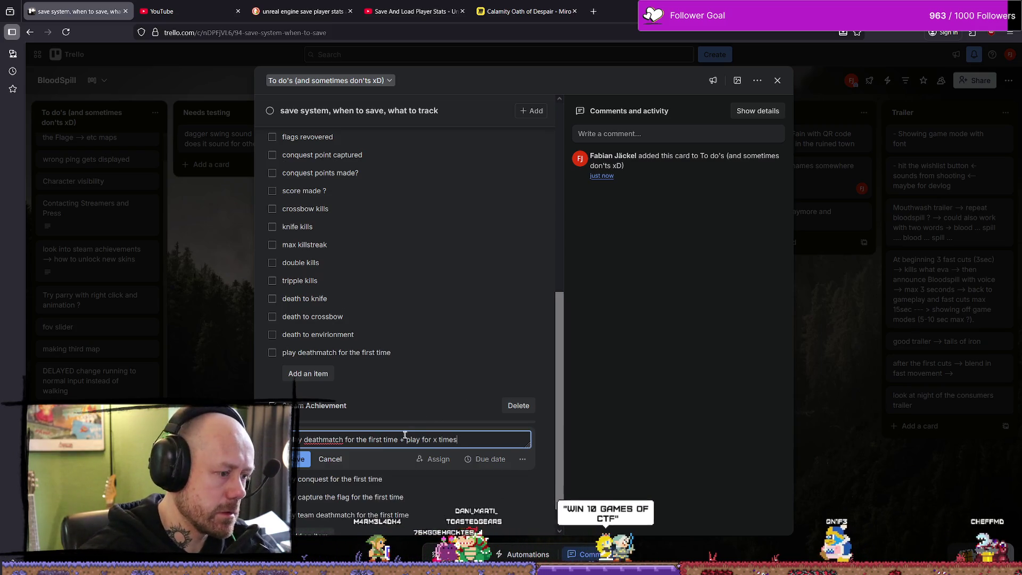
Copy '+ play for x times' from the deathmatch item and append it to the conquest item.
{"action": "left_click_drag", "start_coordinate": [406, 439], "coordinate": [508, 438]}
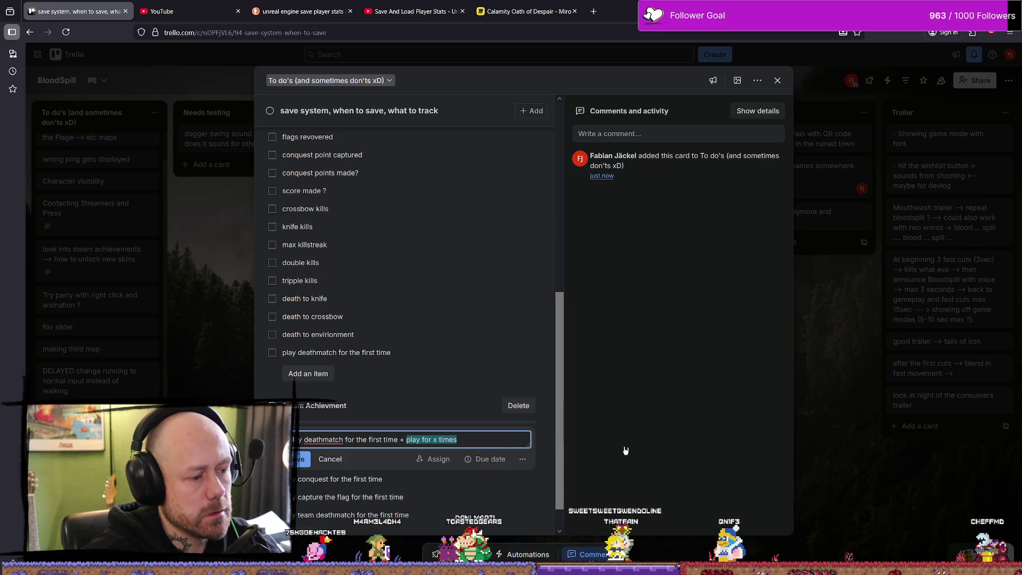
{"action": "key", "text": "Escape"}
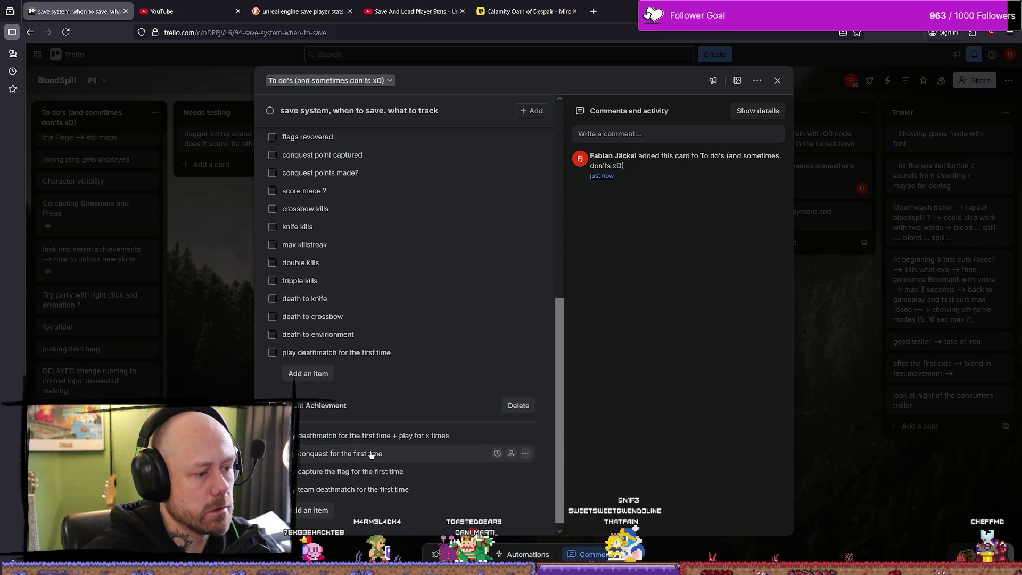
{"action": "left_click", "coordinate": [430, 457]}
{"action": "left_click", "coordinate": [400, 436]}
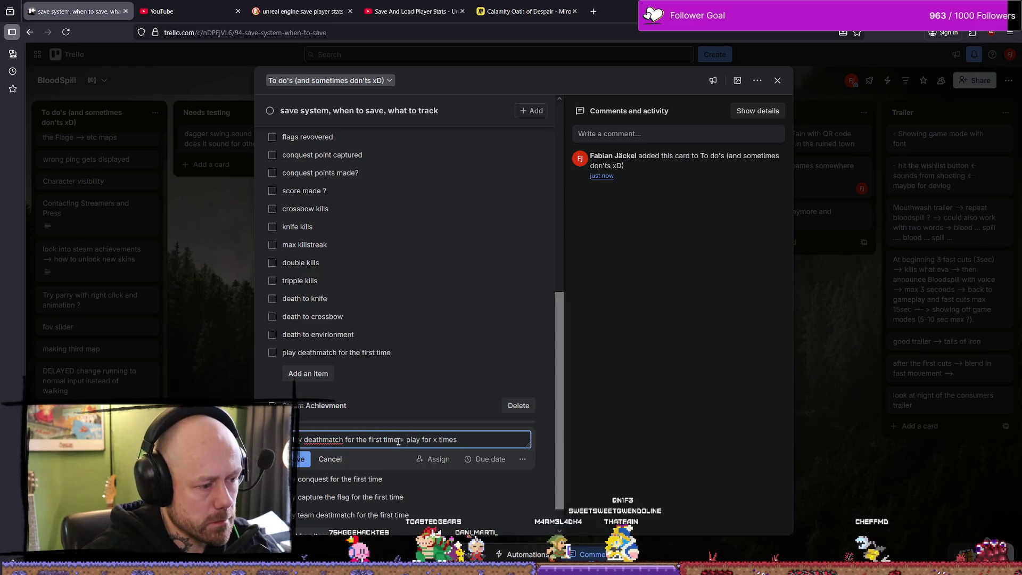
{"action": "left_click_drag", "start_coordinate": [398, 441], "coordinate": [474, 441]}
{"action": "key", "text": "ctrl+c"}
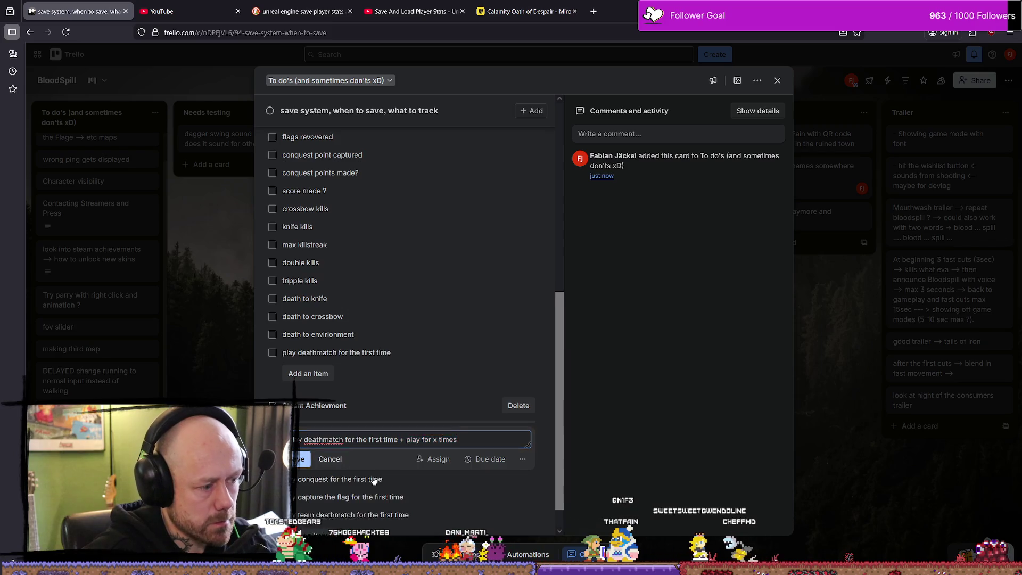
{"action": "left_click", "coordinate": [488, 479]}
{"action": "left_click", "coordinate": [489, 460]}
{"action": "key", "text": "ctrl+v"}
{"action": "key", "text": "Return"}
Append '+ play for x times' to the capture-the-flag and team deathmatch items.
{"action": "left_click", "coordinate": [451, 470]}
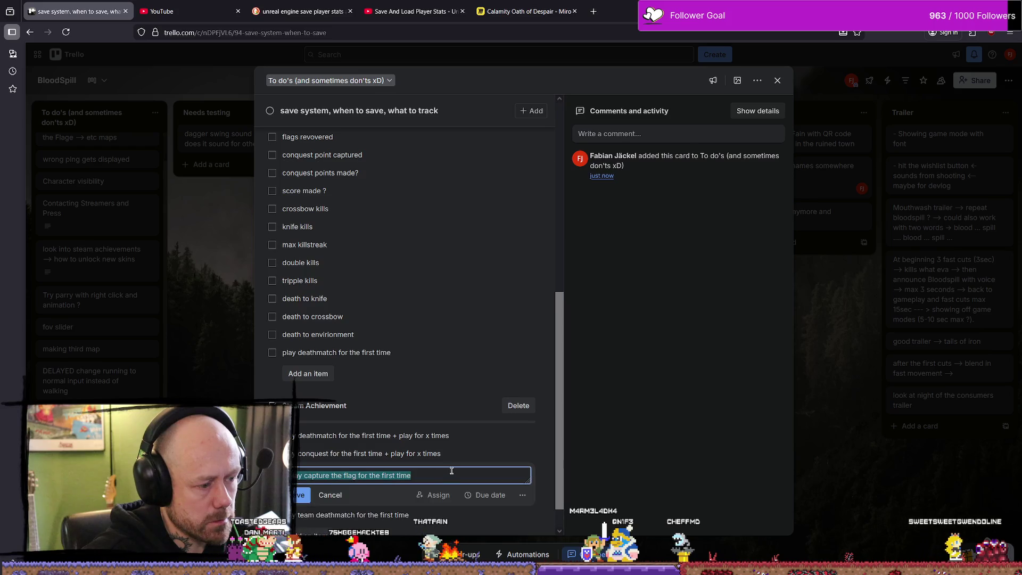
{"action": "left_click", "coordinate": [445, 474]}
{"action": "left_click", "coordinate": [297, 495]}
{"action": "left_click", "coordinate": [415, 488]}
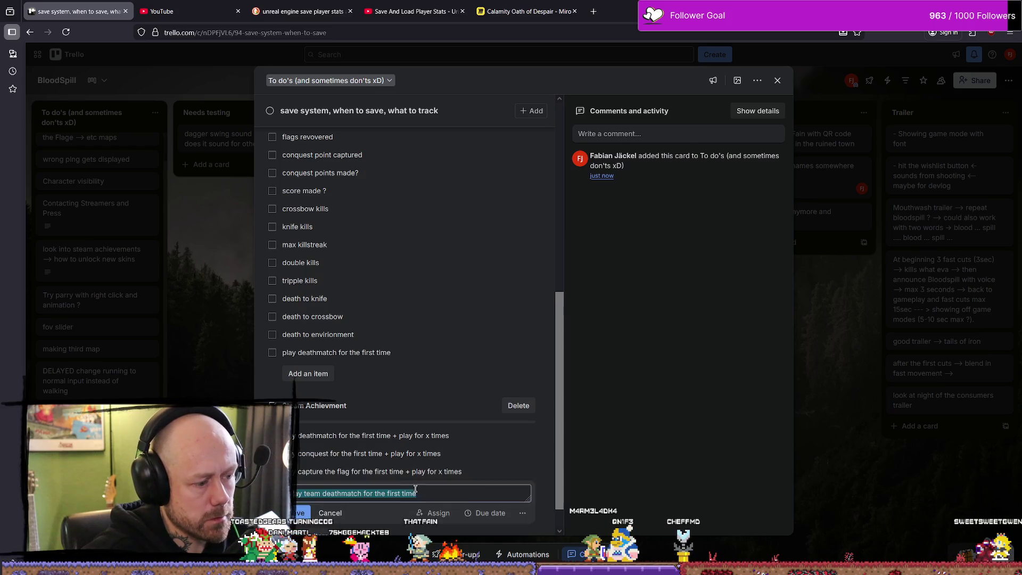
{"action": "type", "text": "+ play for x times"}
{"action": "left_click", "coordinate": [305, 513]}
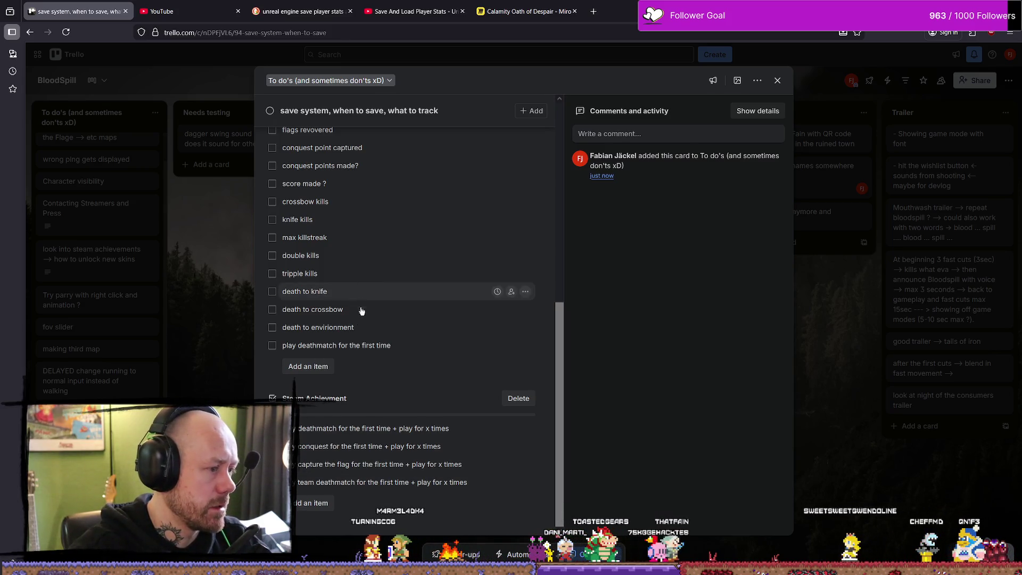
{"action": "left_click", "coordinate": [301, 367]}
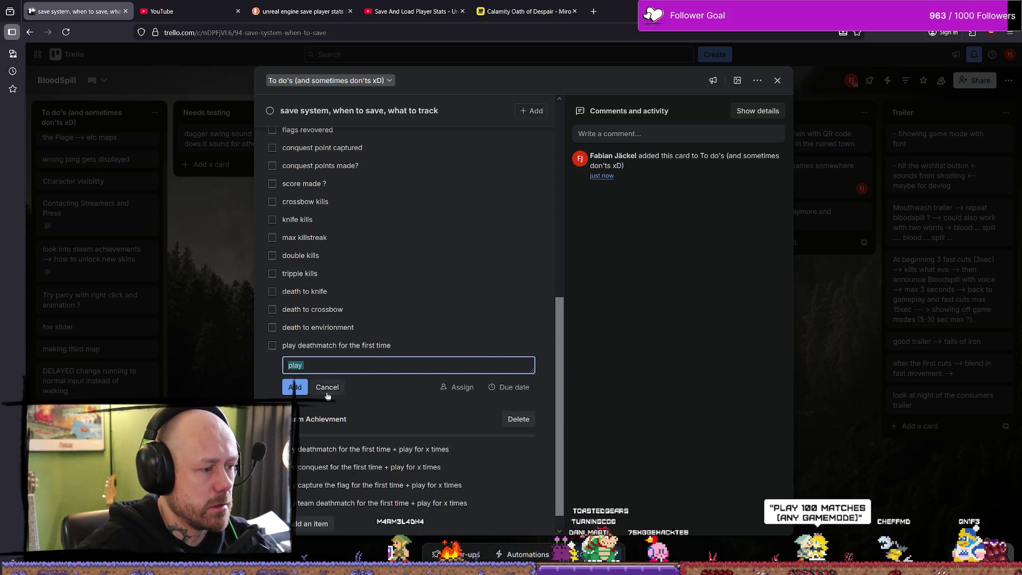
Replace the leftover draft and add 'number of total matches' and 'number of match types played' to stats.
{"action": "key", "text": "Escape"}
{"action": "left_click", "coordinate": [331, 363]}
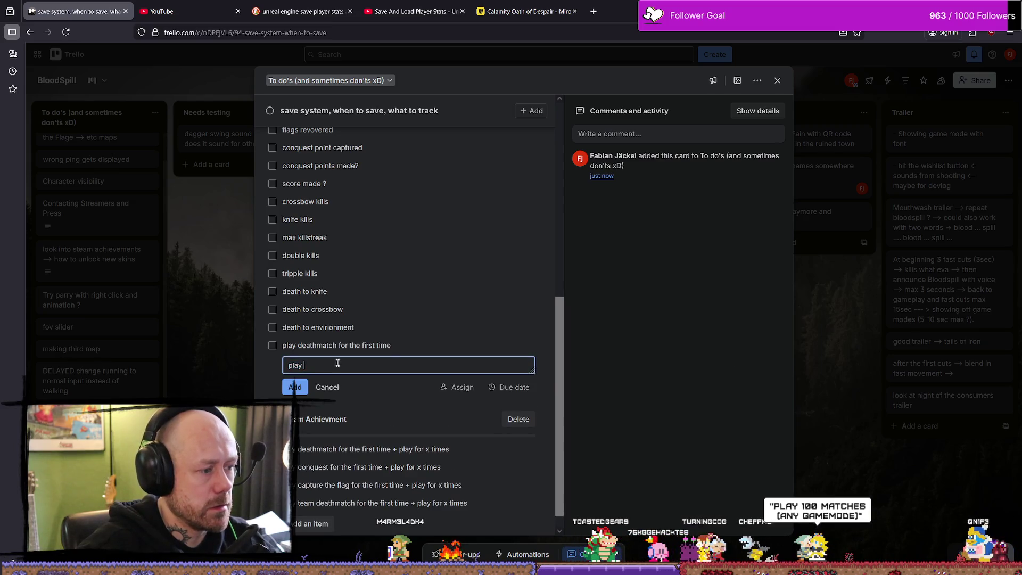
{"action": "key", "text": "ctrl+a"}
{"action": "type", "text": "number"}
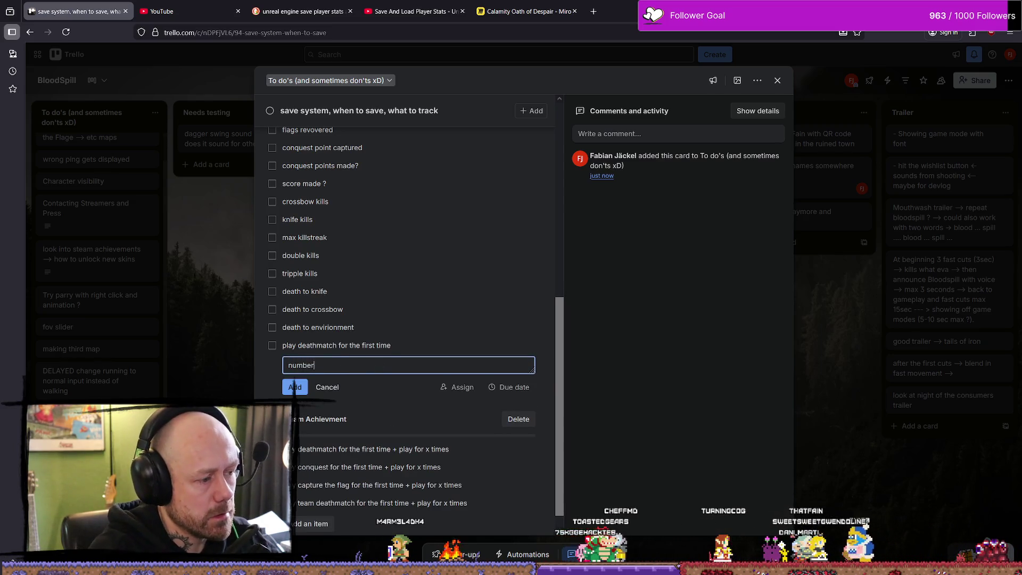
{"action": "type", "text": " of total matches"}
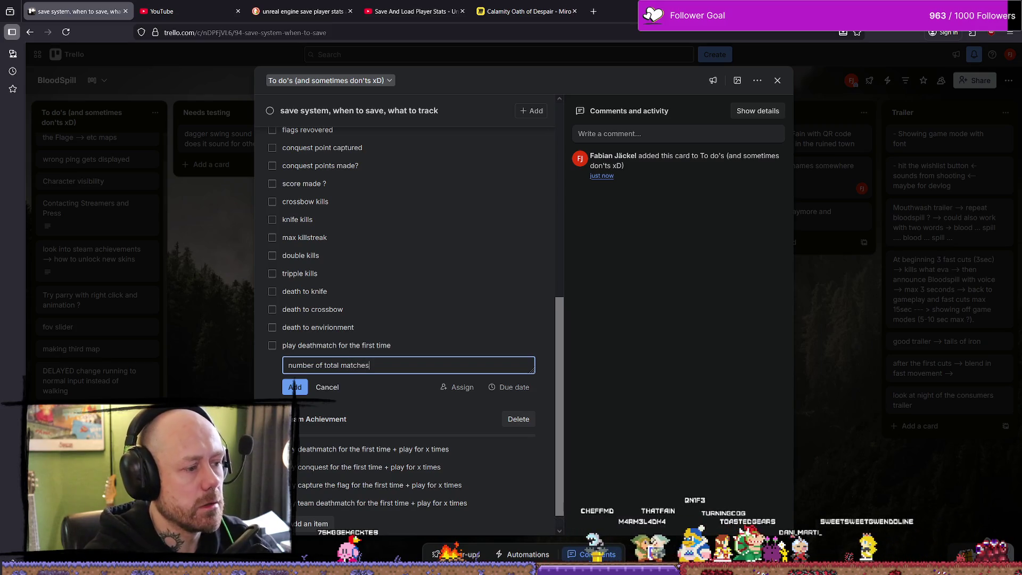
{"action": "left_click", "coordinate": [294, 387]}
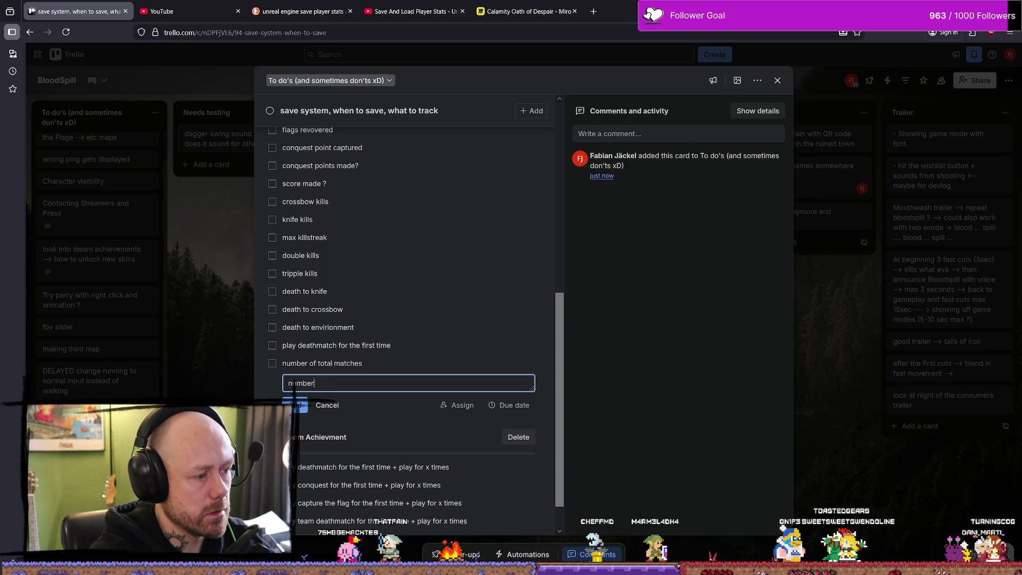
{"action": "type", "text": "number of"}
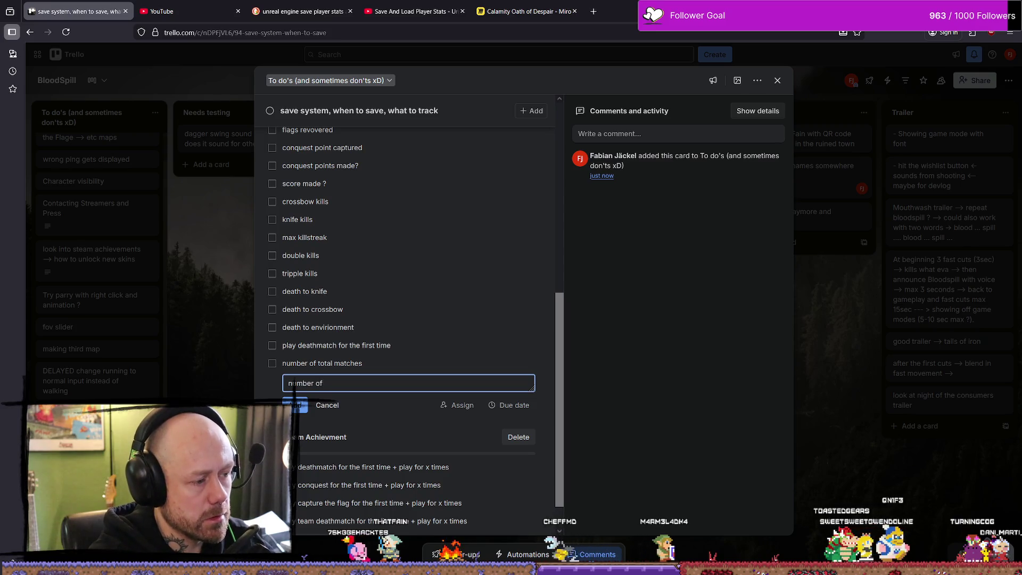
{"action": "type", "text": "nm"}
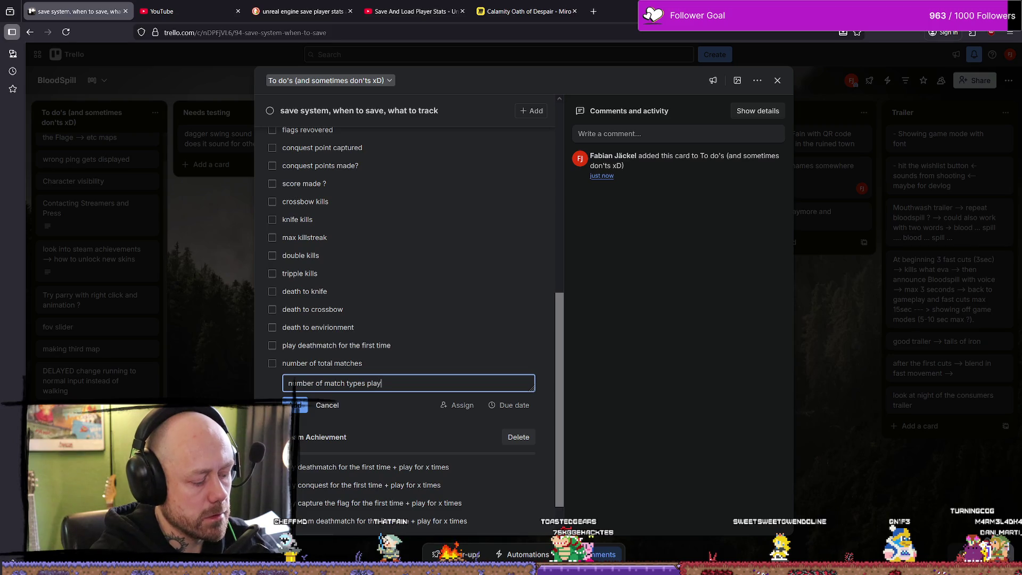
{"action": "key", "text": "Return"}
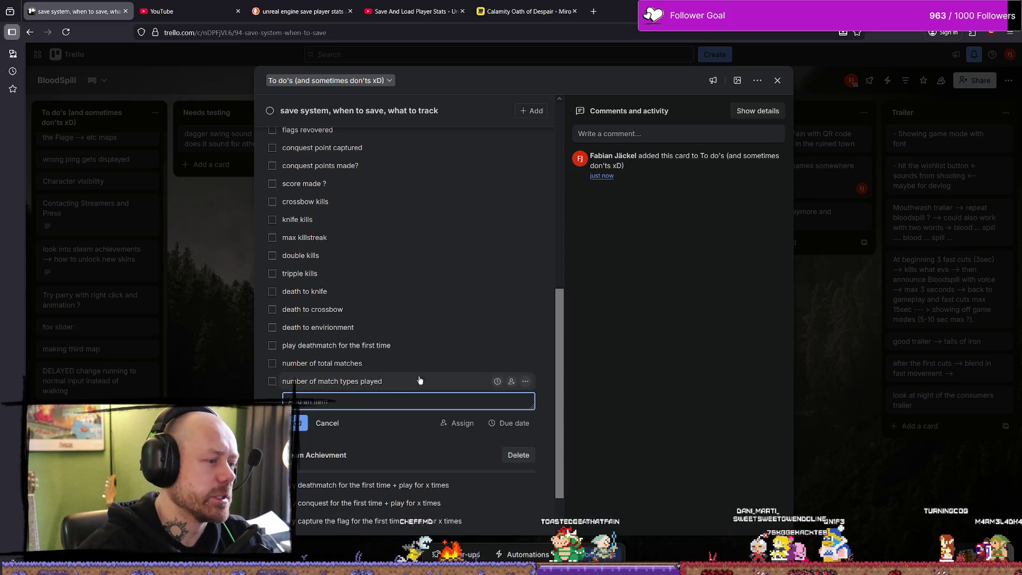
{"action": "scroll", "coordinate": [419, 380], "scroll_direction": "down", "scroll_amount": 1}
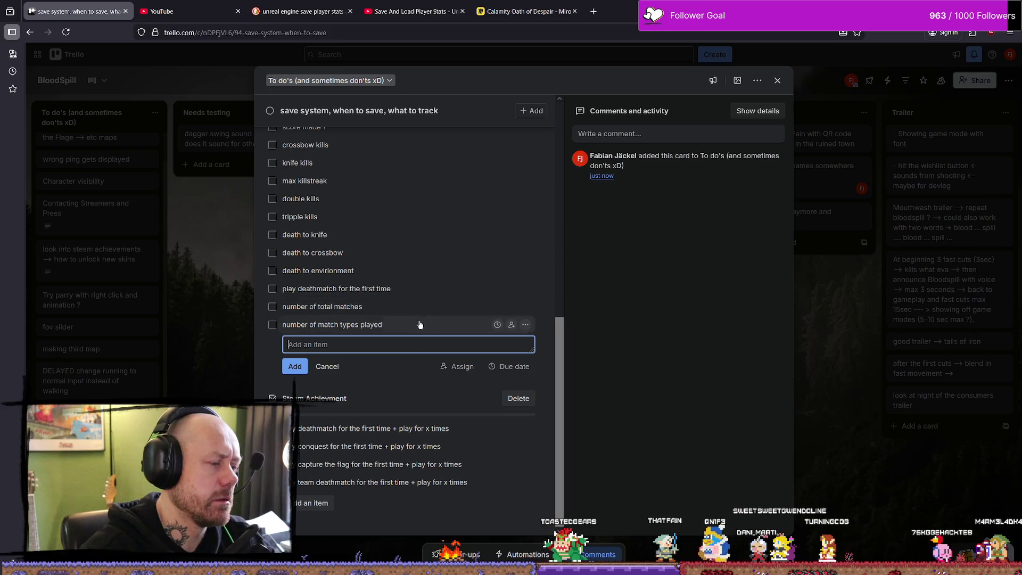
{"action": "scroll", "coordinate": [399, 297], "scroll_direction": "up", "scroll_amount": 5}
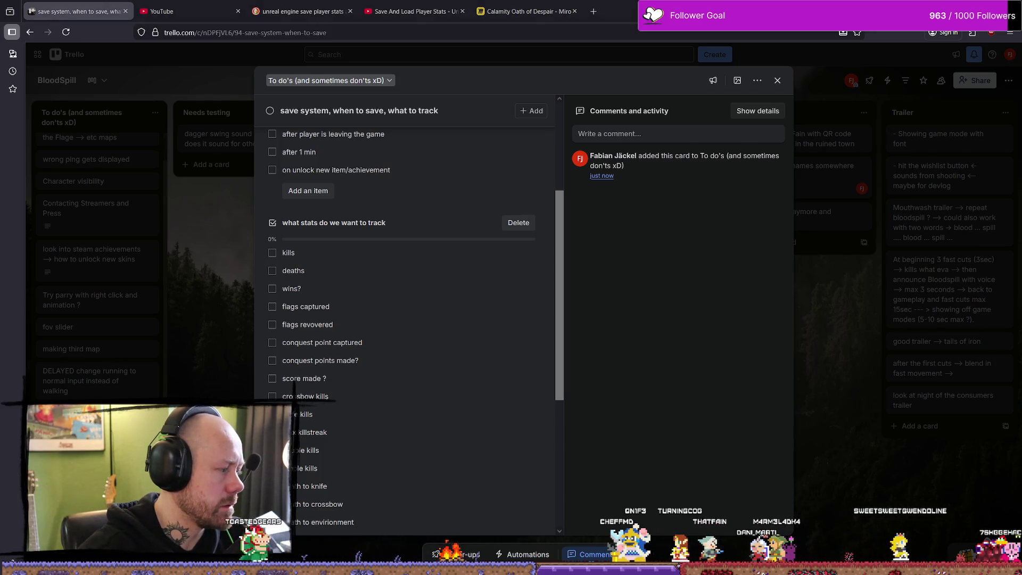
Add '100 matches any gamemode' to the Steam Achievment checklist and dismiss the empty editor.
{"action": "scroll", "coordinate": [429, 432], "scroll_direction": "down", "scroll_amount": 5}
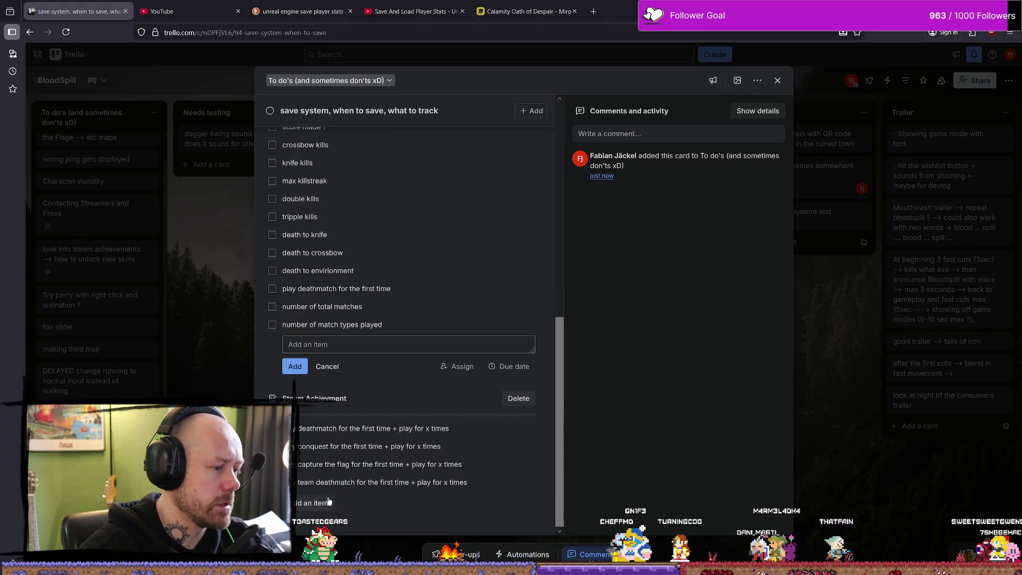
{"action": "left_click", "coordinate": [378, 503]}
{"action": "type", "text": "y 1"}
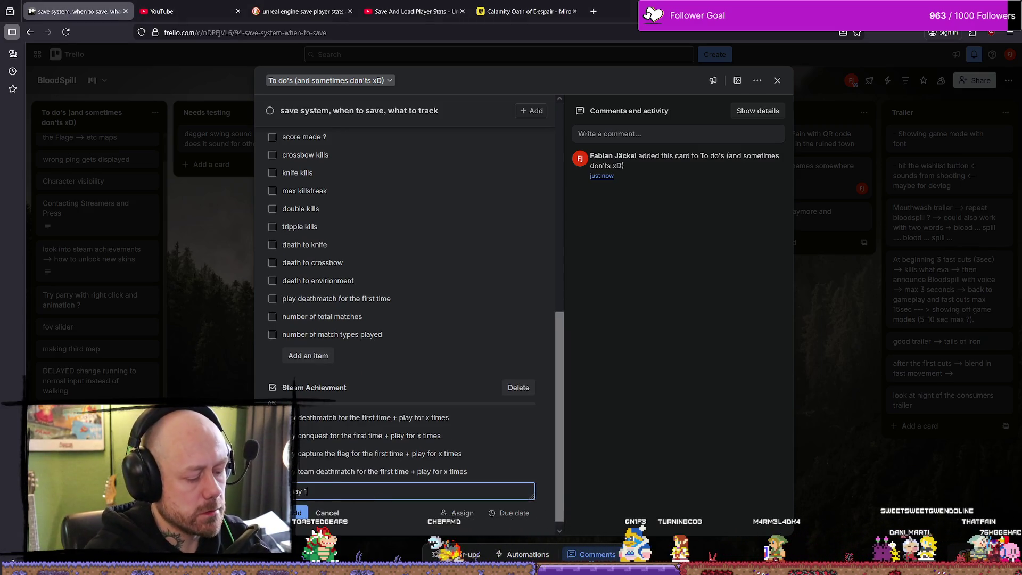
{"action": "type", "text": "000"}
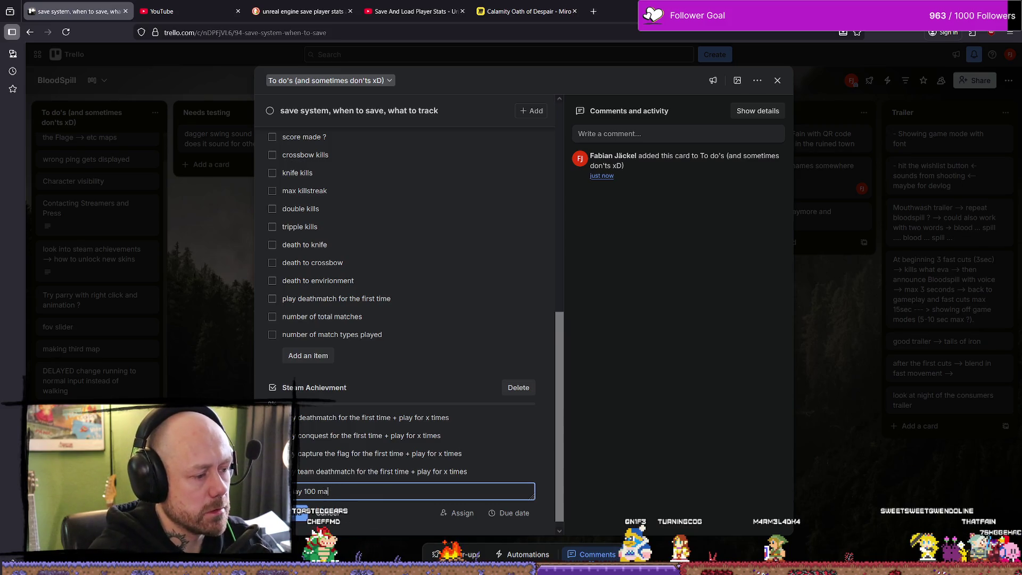
{"action": "type", "text": "tches any play"}
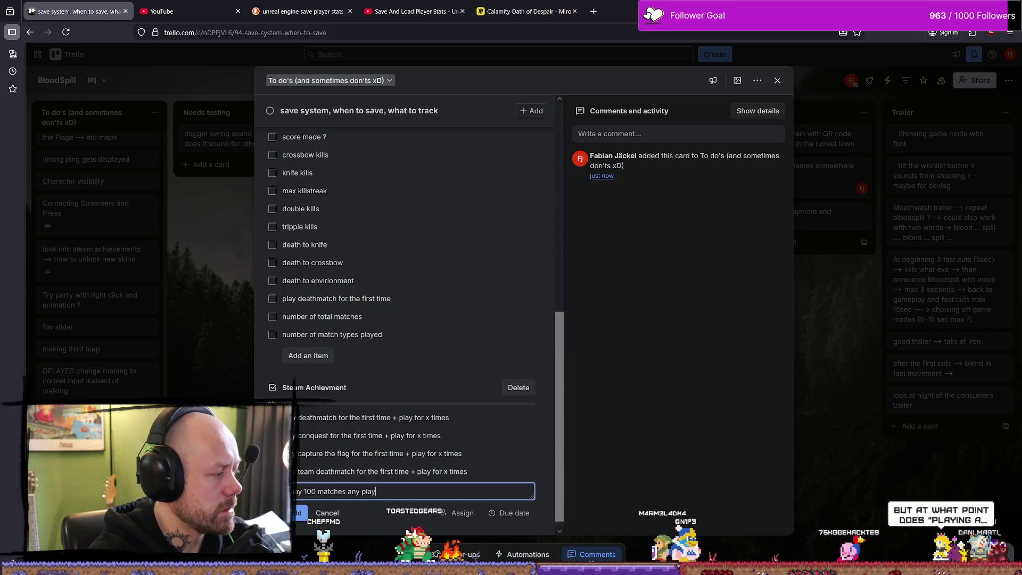
{"action": "key", "text": "BackSpace"}
{"action": "key", "text": "BackSpace"}
{"action": "key", "text": "BackSpace"}
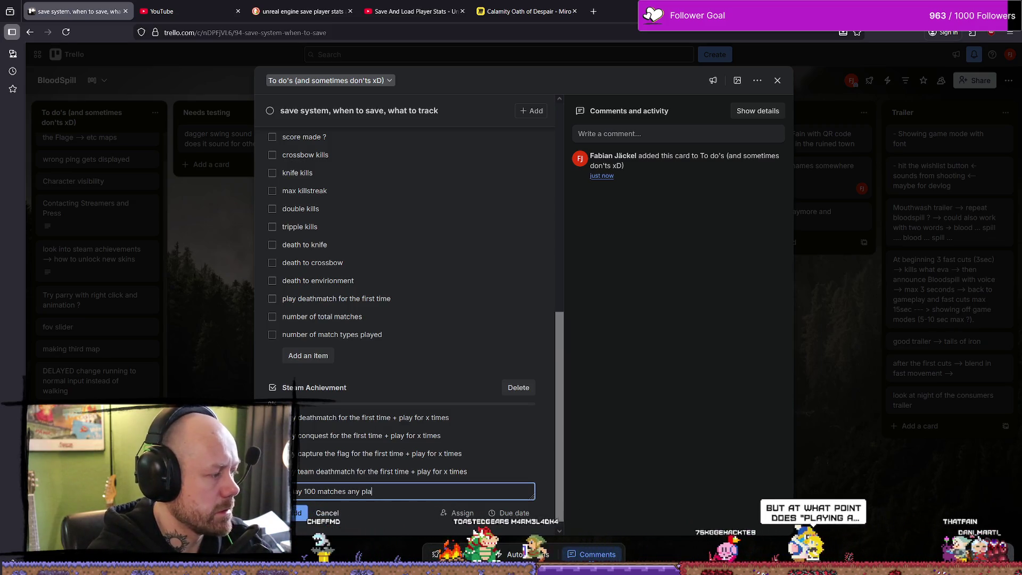
{"action": "type", "text": "gamemode"}
{"action": "key", "text": "Return"}
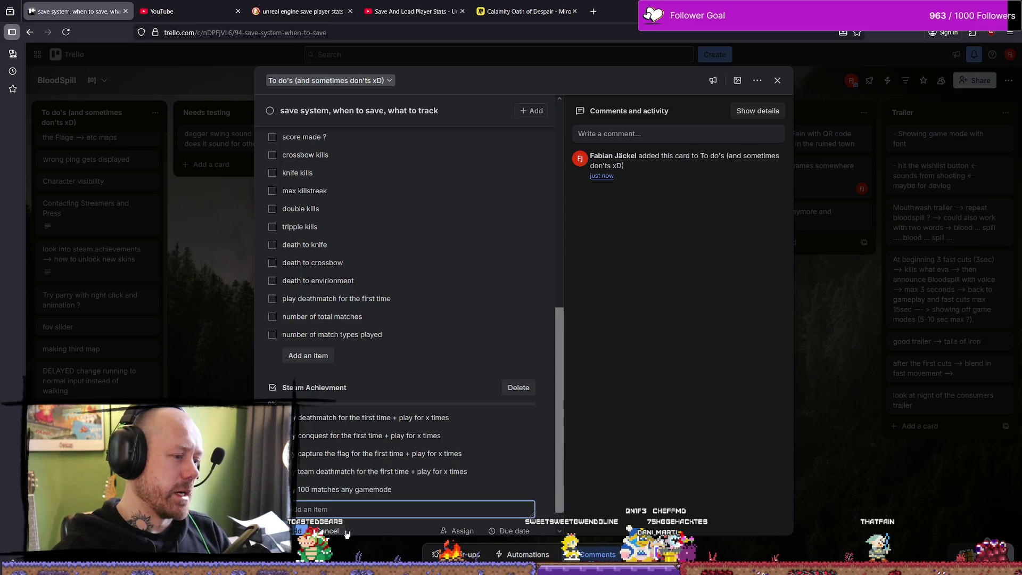
{"action": "scroll", "coordinate": [468, 475], "scroll_direction": "down", "scroll_amount": 2}
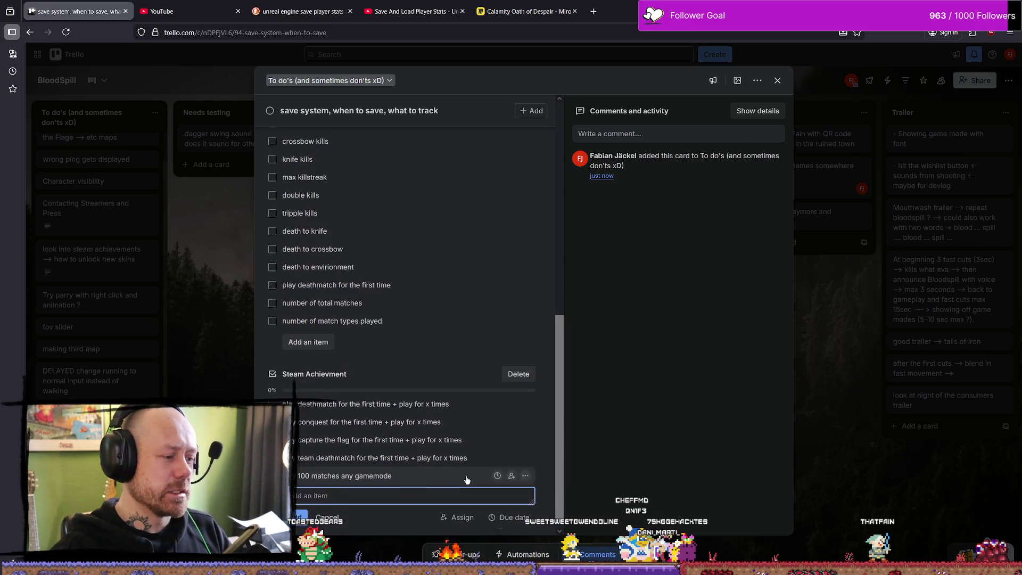
{"action": "left_click", "coordinate": [692, 428]}
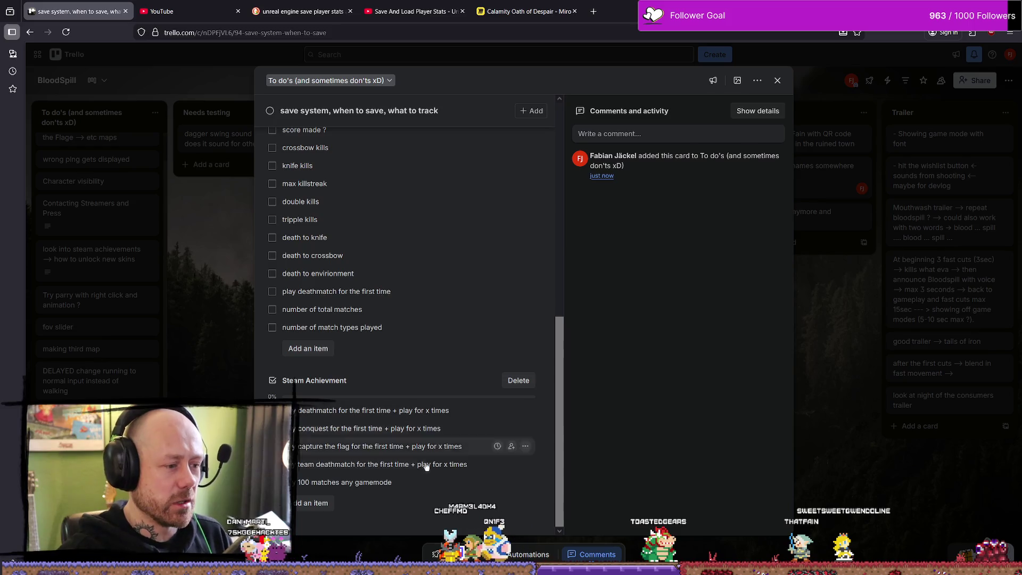
Review the card's checklists, then close the card to show the BloodSpill board.
{"action": "scroll", "coordinate": [365, 238], "scroll_direction": "up", "scroll_amount": 6}
{"action": "scroll", "coordinate": [384, 244], "scroll_direction": "down", "scroll_amount": 3}
{"action": "scroll", "coordinate": [355, 271], "scroll_direction": "down", "scroll_amount": 2}
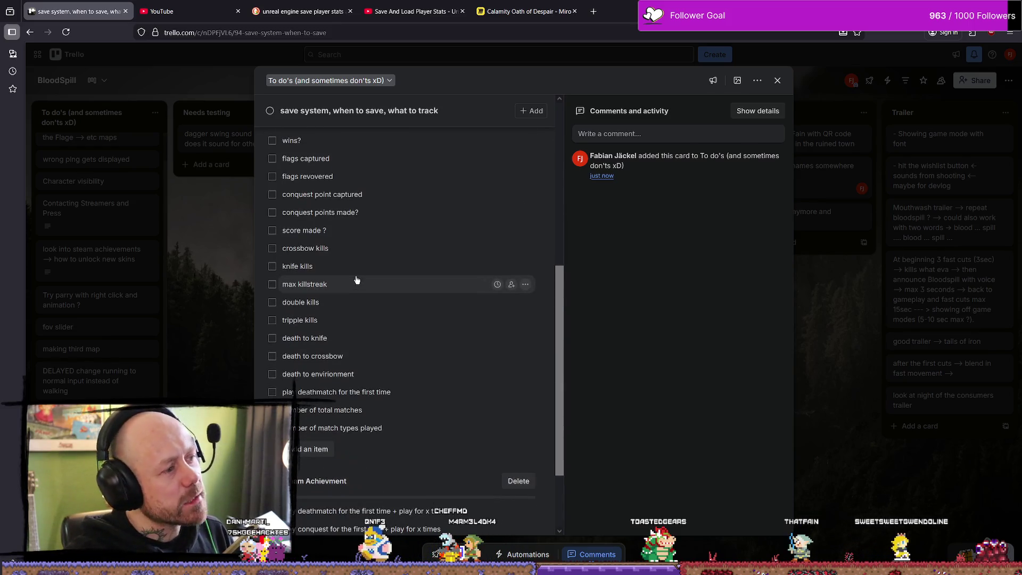
{"action": "scroll", "coordinate": [354, 276], "scroll_direction": "up", "scroll_amount": 6}
{"action": "scroll", "coordinate": [373, 223], "scroll_direction": "down", "scroll_amount": 6}
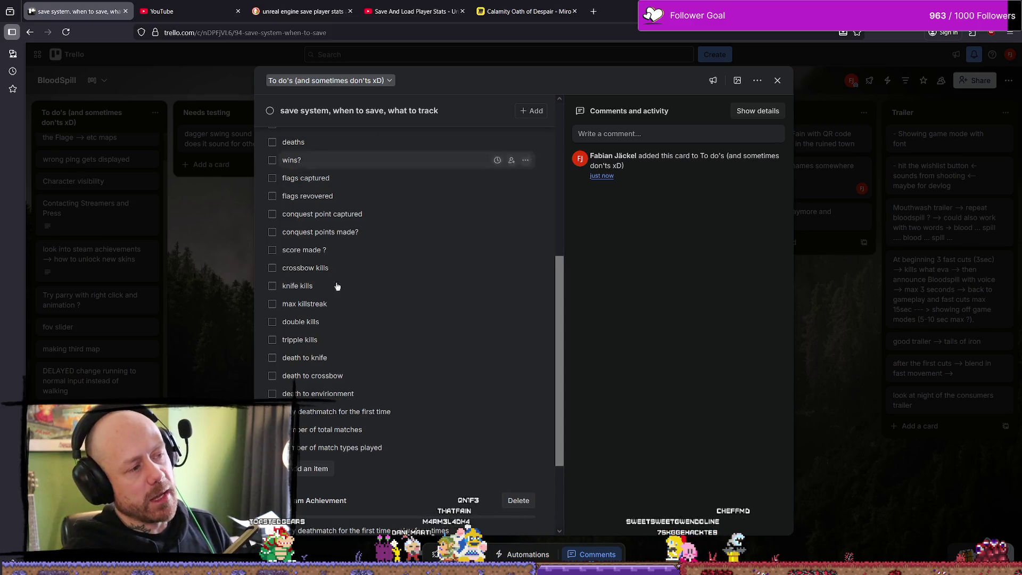
{"action": "scroll", "coordinate": [346, 298], "scroll_direction": "up", "scroll_amount": 5}
{"action": "scroll", "coordinate": [382, 346], "scroll_direction": "down", "scroll_amount": 1}
{"action": "scroll", "coordinate": [382, 346], "scroll_direction": "down", "scroll_amount": 4}
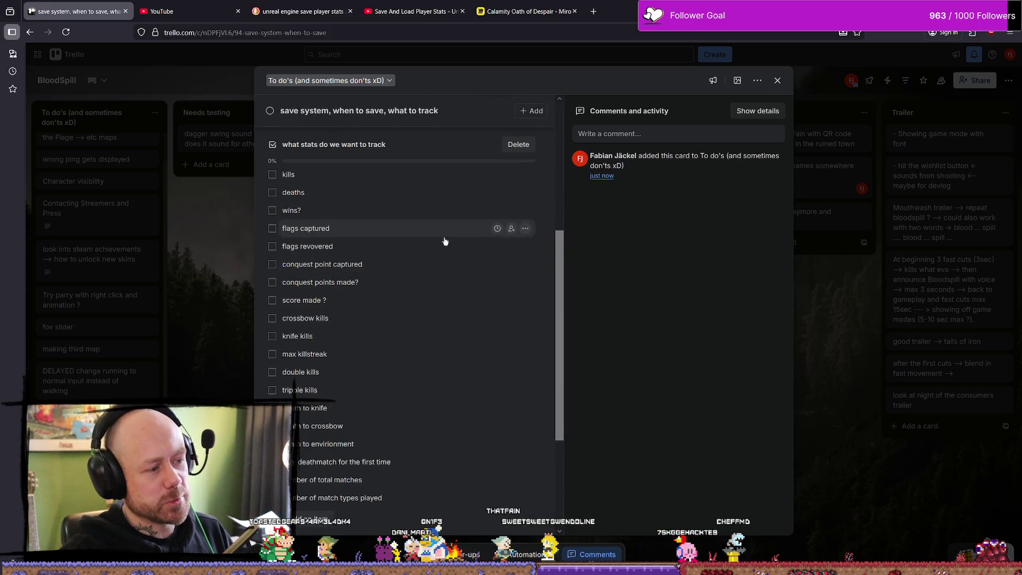
{"action": "left_click", "coordinate": [834, 384]}
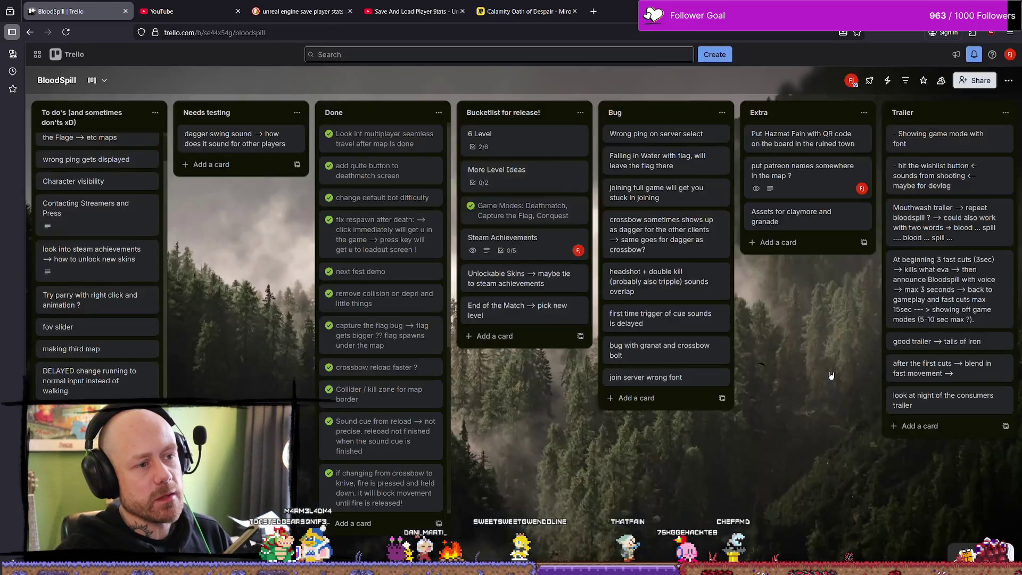
Rewind the YouTube save-and-load tutorial to the Cast To StatsSave search step.
{"action": "left_click", "coordinate": [412, 9]}
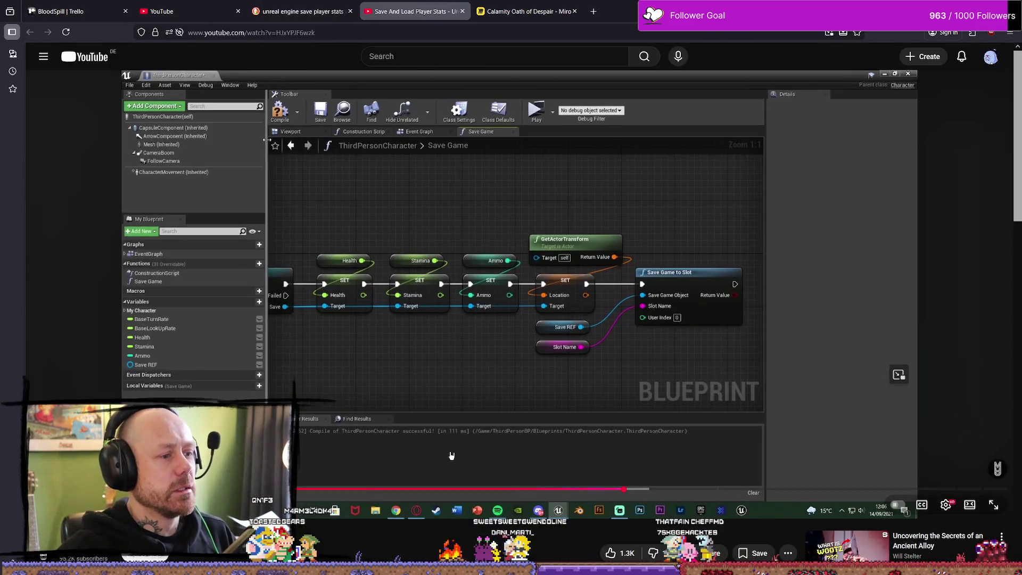
{"action": "left_click", "coordinate": [565, 489]}
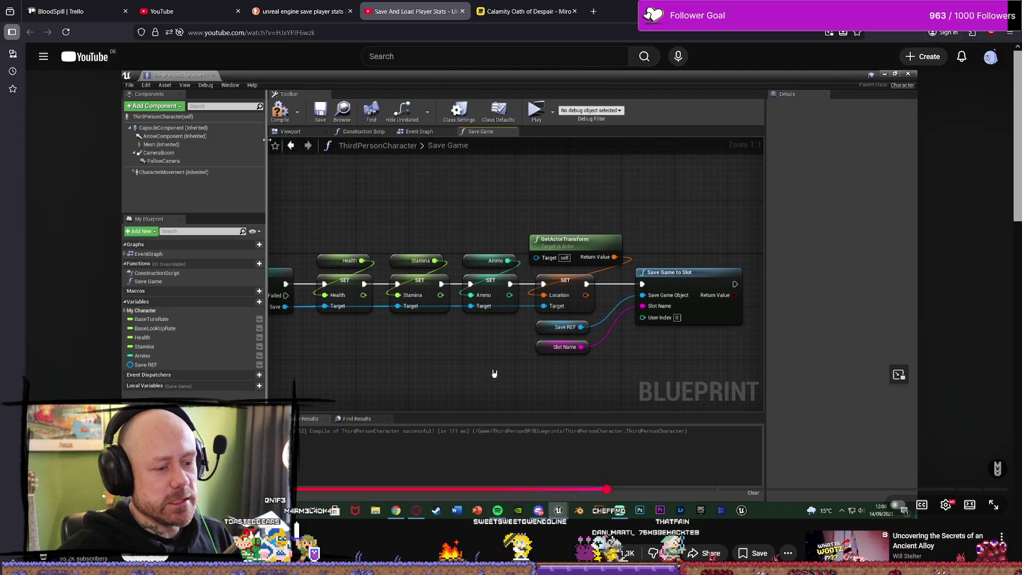
{"action": "left_click", "coordinate": [571, 489]}
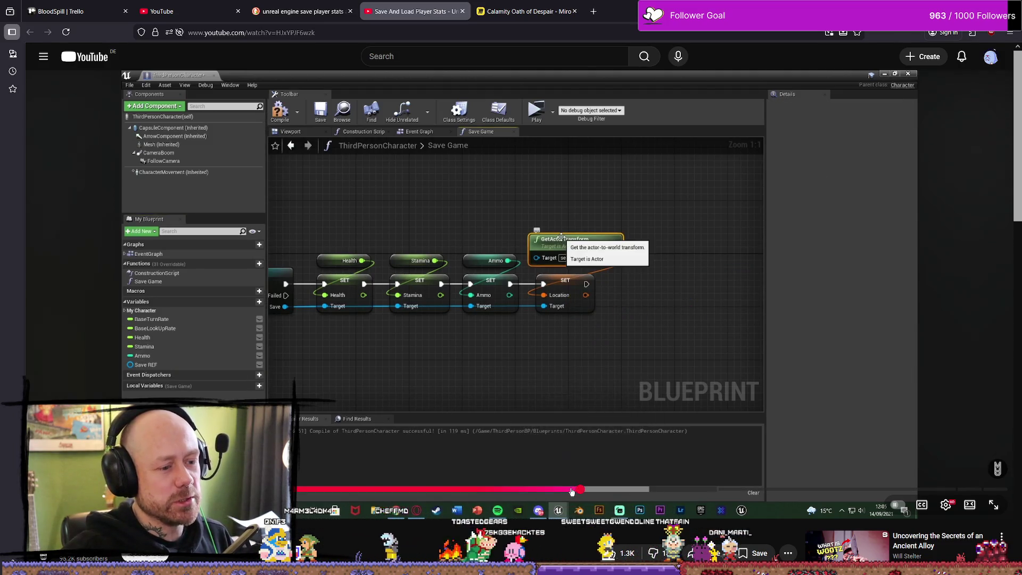
{"action": "left_click", "coordinate": [542, 489]}
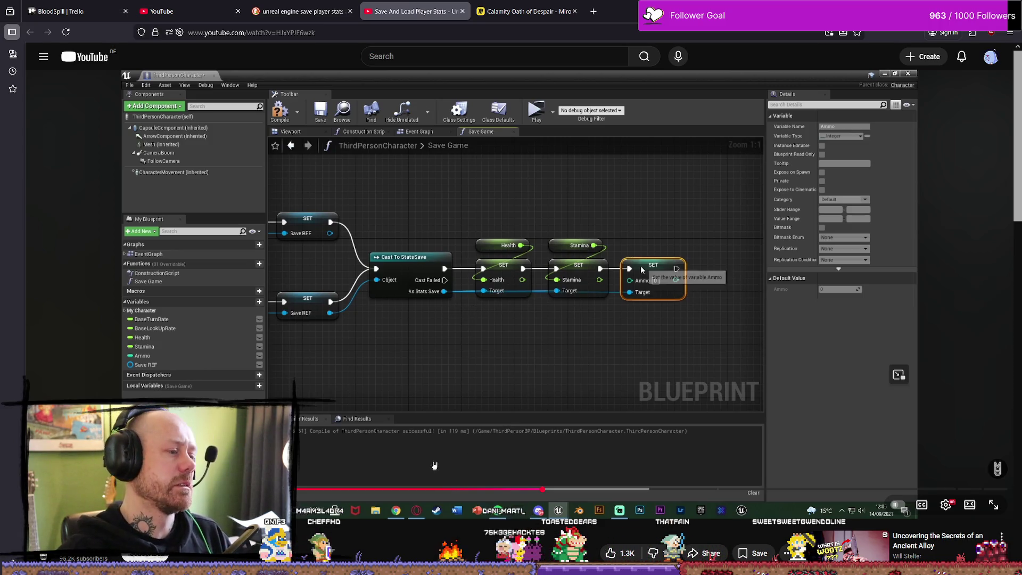
{"action": "left_click", "coordinate": [532, 489]}
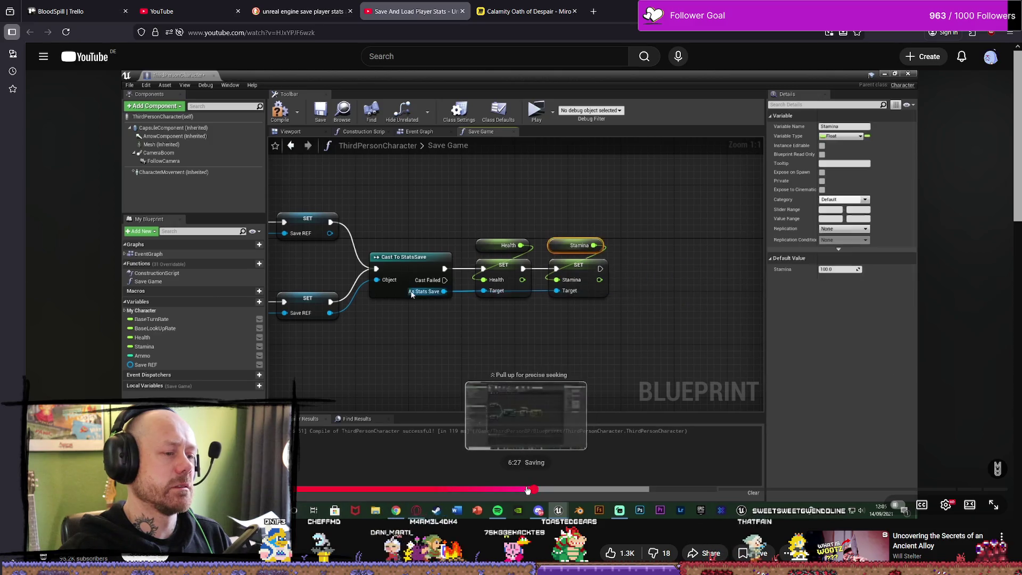
{"action": "left_click", "coordinate": [498, 489]}
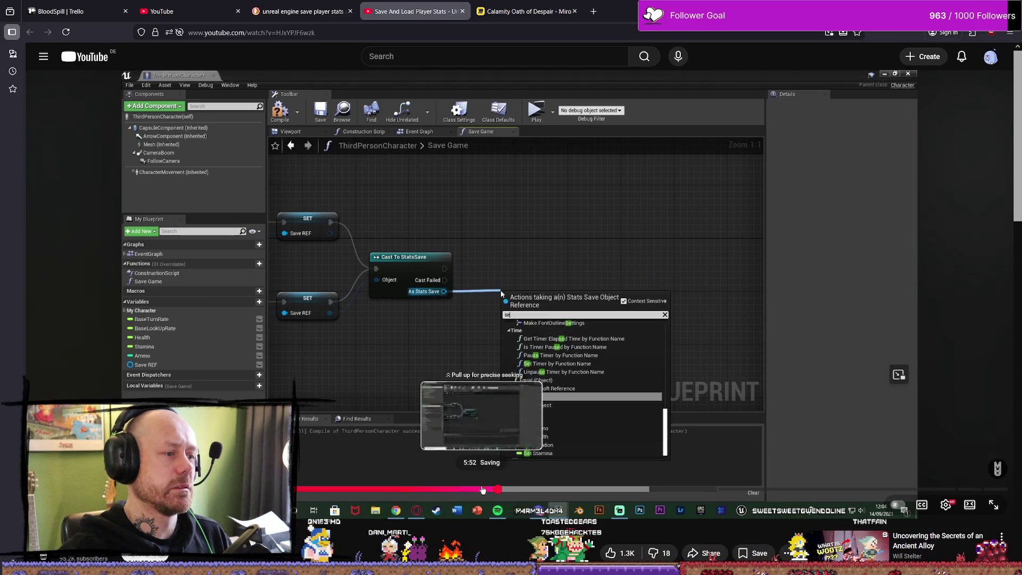
{"action": "left_click", "coordinate": [462, 489]}
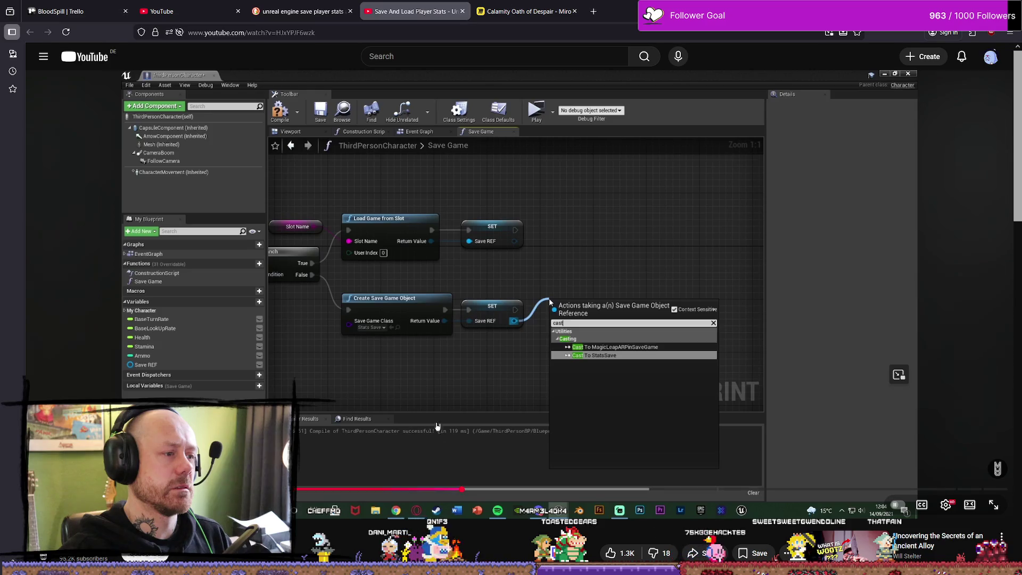
Play the tutorial briefly, pause it, and bring the Miro board back up.
{"action": "left_click", "coordinate": [435, 415]}
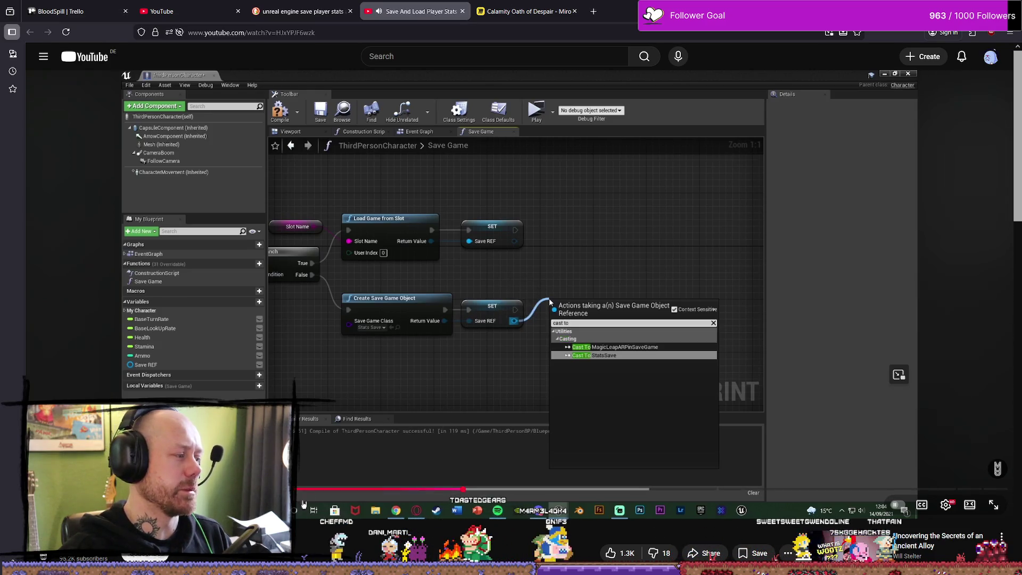
{"action": "left_click", "coordinate": [470, 375]}
{"action": "left_click", "coordinate": [470, 375]}
{"action": "left_click", "coordinate": [472, 373]}
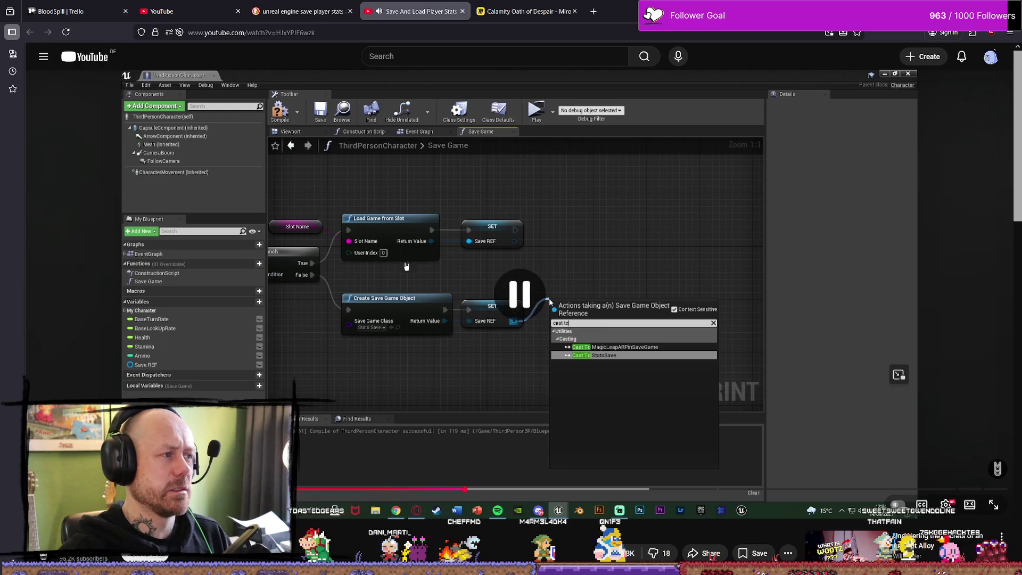
{"action": "left_click", "coordinate": [524, 11]}
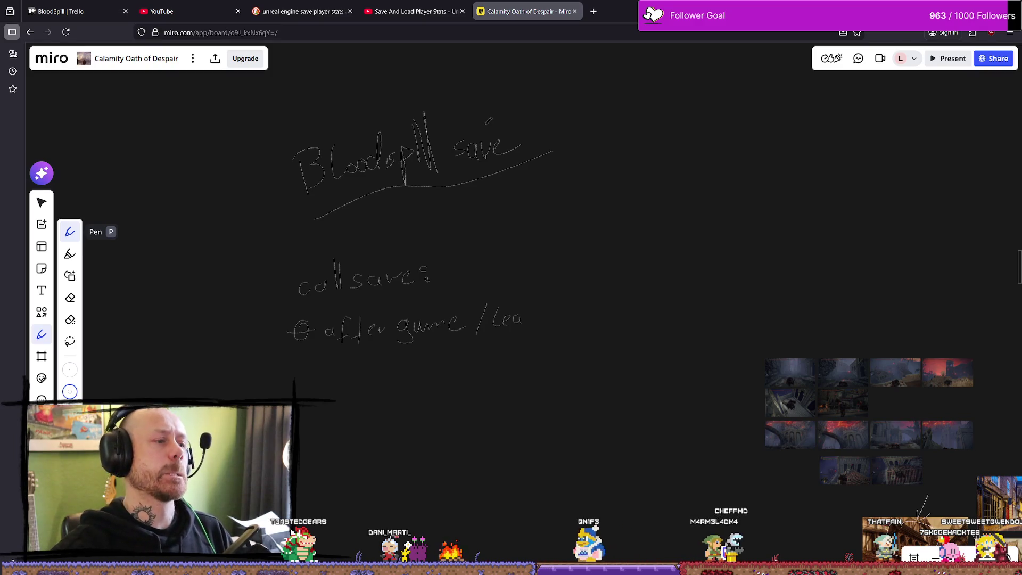
Erase all the handwritten Bloodspill save notes with the Eraser, then return to the tutorial.
{"action": "left_click", "coordinate": [70, 297]}
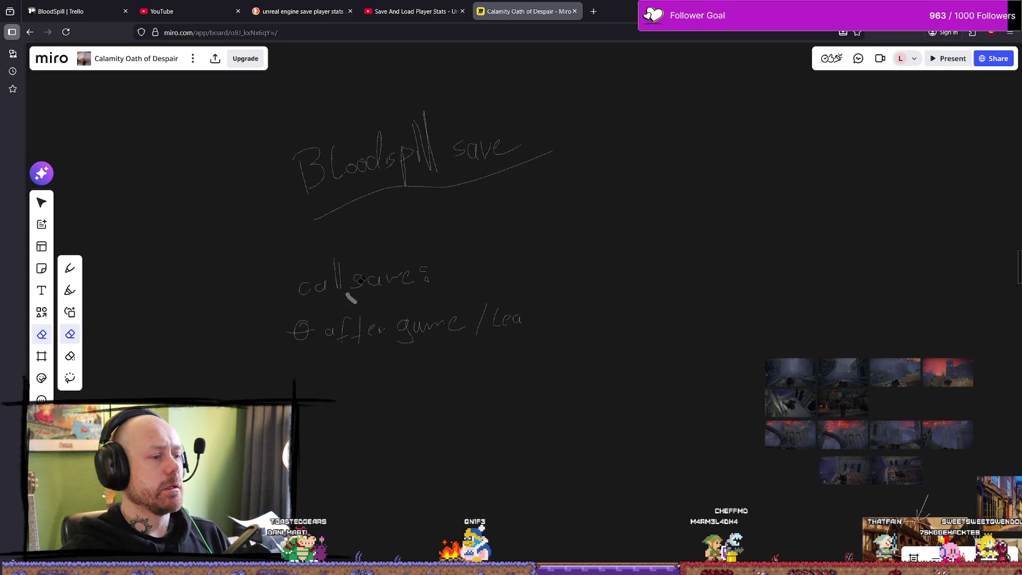
{"action": "mouse_move", "coordinate": [377, 279]}
{"action": "left_mouse_down"}
{"action": "mouse_move", "coordinate": [450, 279]}
{"action": "mouse_move", "coordinate": [397, 329]}
{"action": "mouse_move", "coordinate": [288, 333]}
{"action": "mouse_move", "coordinate": [534, 301]}
{"action": "mouse_move", "coordinate": [468, 323]}
{"action": "mouse_move", "coordinate": [417, 160]}
{"action": "mouse_move", "coordinate": [394, 135]}
{"action": "mouse_move", "coordinate": [433, 376]}
{"action": "mouse_move", "coordinate": [390, 284]}
{"action": "left_mouse_up"}
{"action": "mouse_move", "coordinate": [596, 320]}
{"action": "left_mouse_down"}
{"action": "mouse_move", "coordinate": [276, 282]}
{"action": "mouse_move", "coordinate": [520, 235]}
{"action": "mouse_move", "coordinate": [508, 256]}
{"action": "mouse_move", "coordinate": [259, 336]}
{"action": "mouse_move", "coordinate": [637, 297]}
{"action": "left_mouse_up"}
{"action": "left_click_drag", "start_coordinate": [534, 201], "coordinate": [562, 347]}
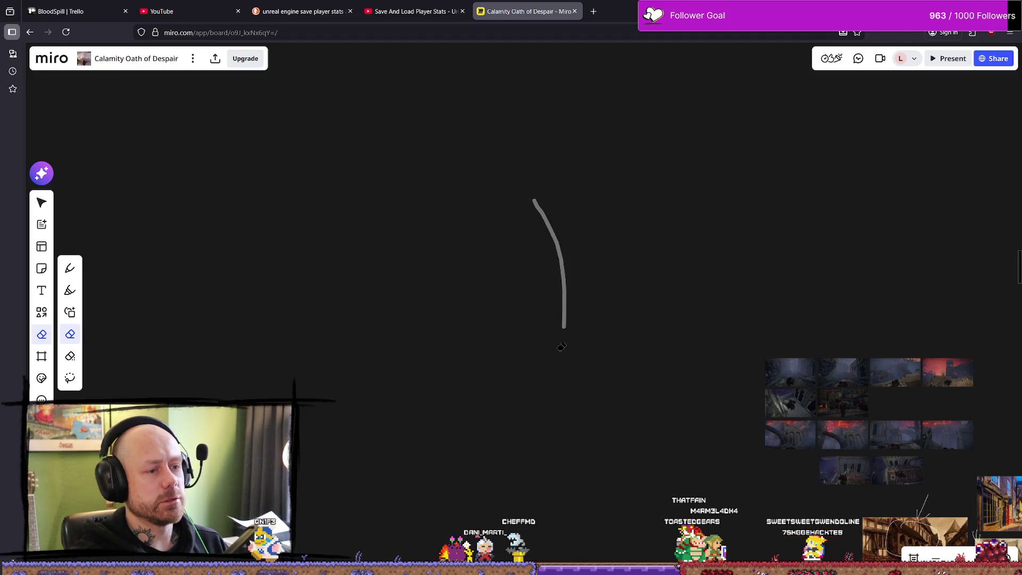
{"action": "mouse_move", "coordinate": [318, 269]}
{"action": "left_mouse_down"}
{"action": "mouse_move", "coordinate": [488, 479]}
{"action": "mouse_move", "coordinate": [621, 240]}
{"action": "mouse_move", "coordinate": [353, 440]}
{"action": "mouse_move", "coordinate": [519, 457]}
{"action": "mouse_move", "coordinate": [343, 327]}
{"action": "mouse_move", "coordinate": [663, 228]}
{"action": "mouse_move", "coordinate": [383, 213]}
{"action": "left_mouse_up"}
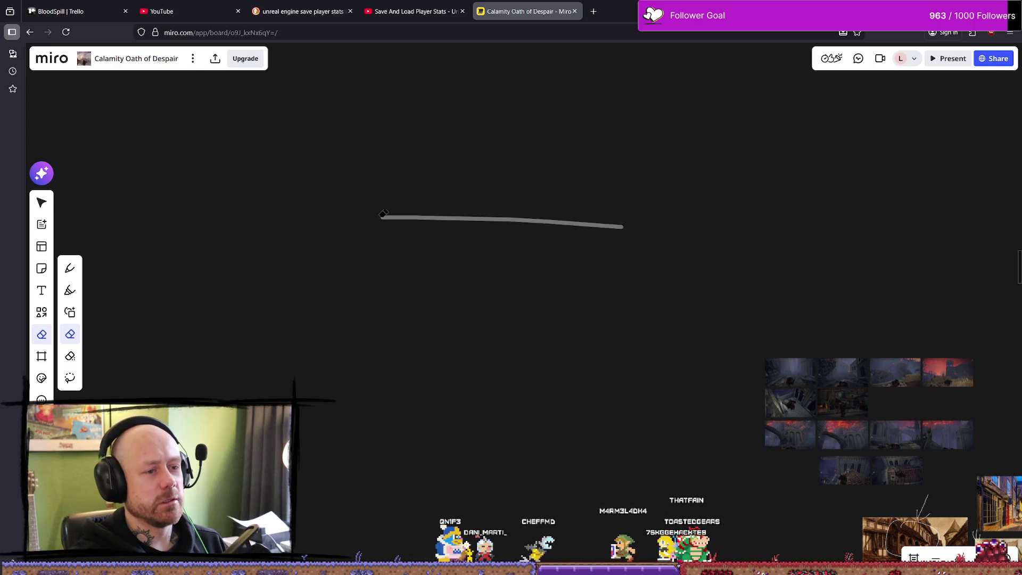
{"action": "mouse_move", "coordinate": [377, 137]}
{"action": "left_mouse_down"}
{"action": "mouse_move", "coordinate": [477, 245]}
{"action": "mouse_move", "coordinate": [224, 239]}
{"action": "mouse_move", "coordinate": [593, 239]}
{"action": "mouse_move", "coordinate": [357, 233]}
{"action": "left_mouse_up"}
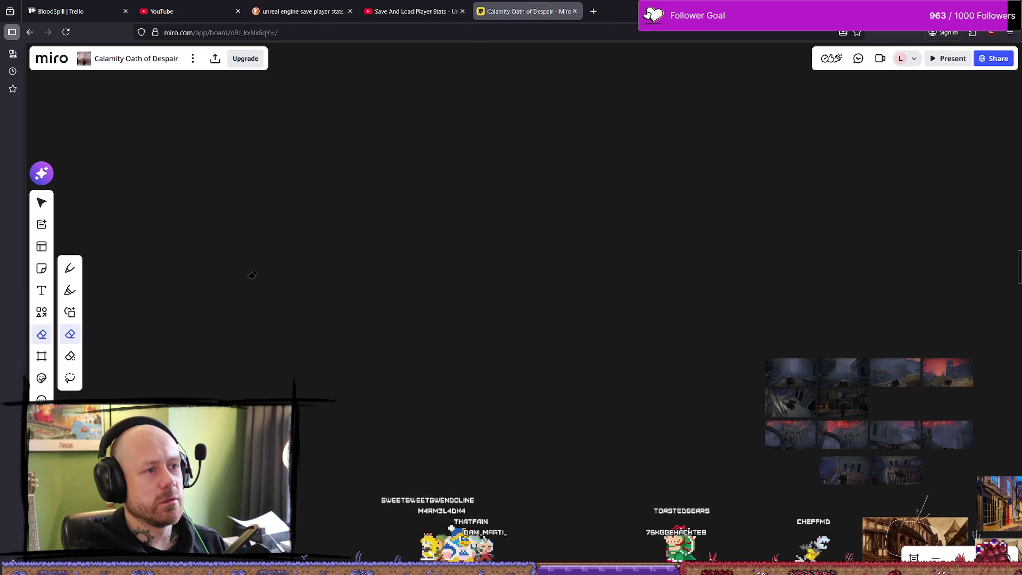
{"action": "left_click", "coordinate": [421, 12]}
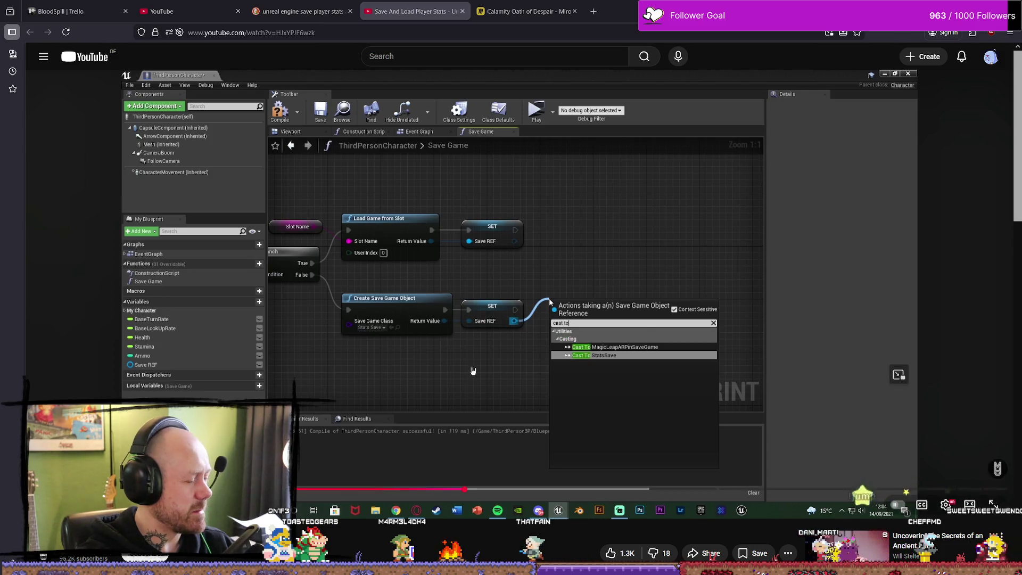
{"action": "left_click", "coordinate": [654, 259]}
{"action": "left_click", "coordinate": [665, 259]}
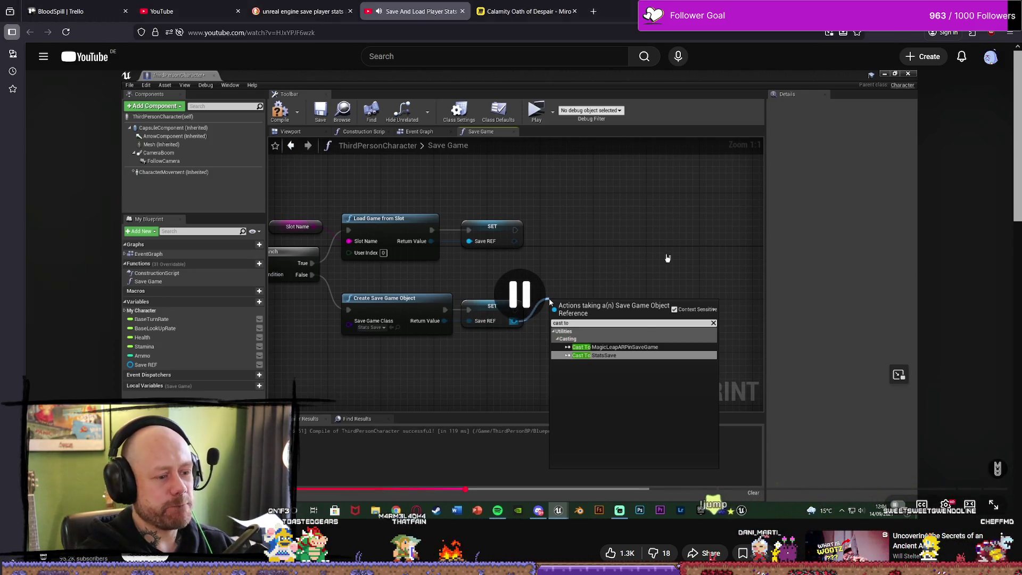
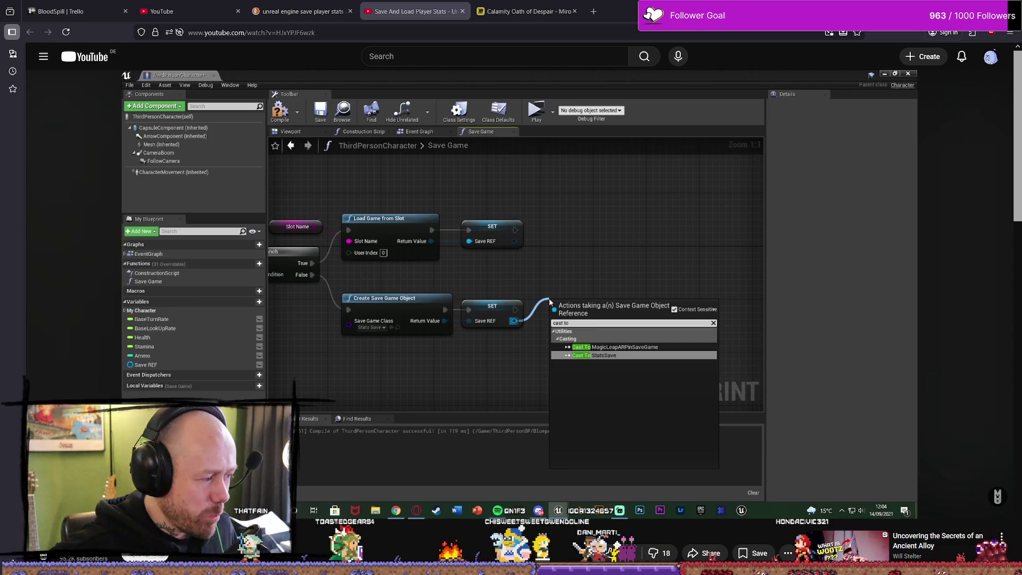
Play the YouTube tutorial for a couple of seconds, pause it, and return to Unreal's Get Deaths graph.
{"action": "mouse_move", "coordinate": [705, 443]}
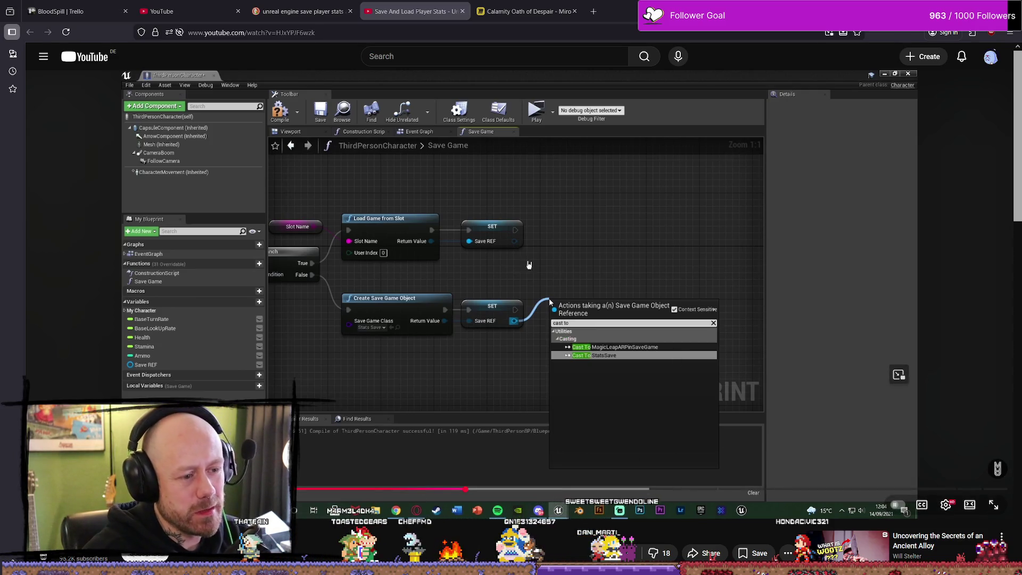
{"action": "left_click", "coordinate": [529, 264]}
{"action": "left_click", "coordinate": [647, 488]}
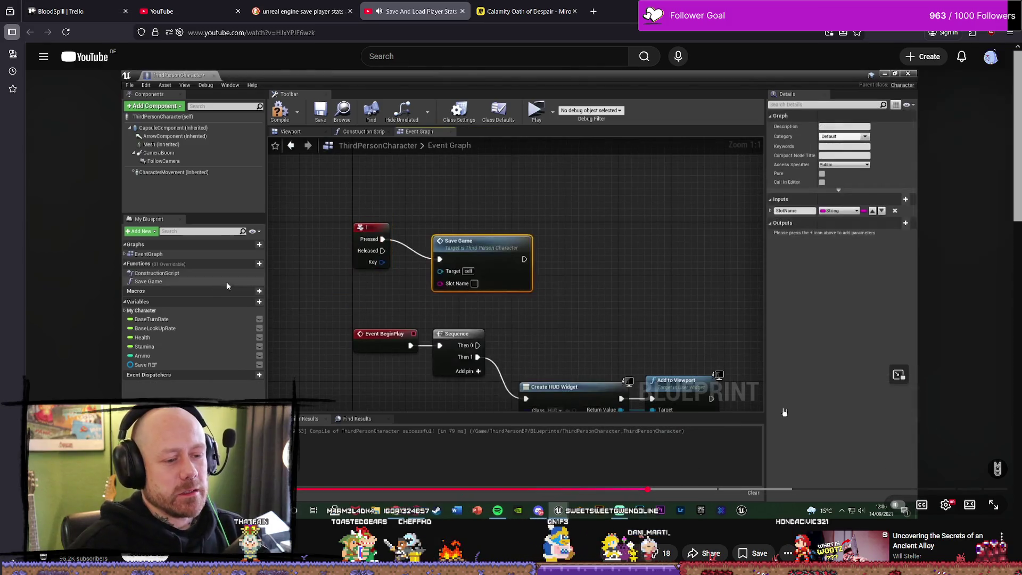
{"action": "left_click", "coordinate": [784, 411]}
{"action": "key", "text": "alt+Tab"}
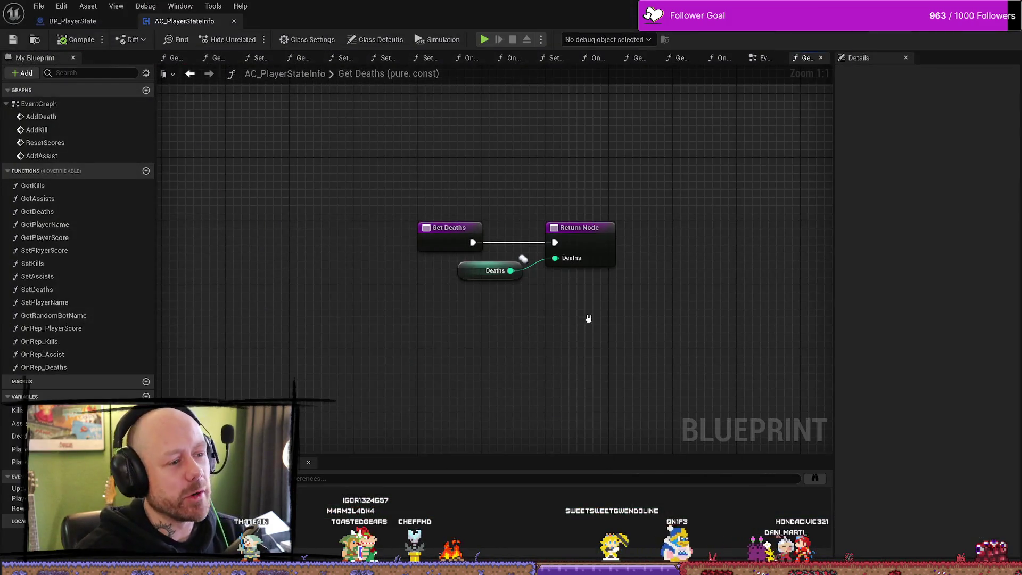
Jump to the AddDeath event and widen the Add Death comment box to the right.
{"action": "left_click", "coordinate": [84, 117]}
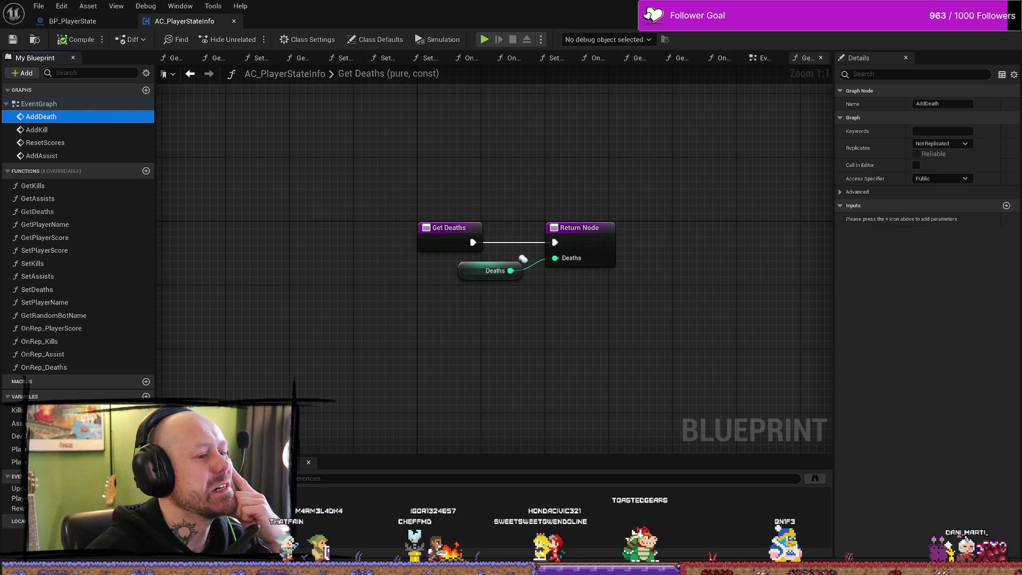
{"action": "left_click_drag", "start_coordinate": [507, 168], "coordinate": [445, 159]}
{"action": "double_click", "coordinate": [72, 116]}
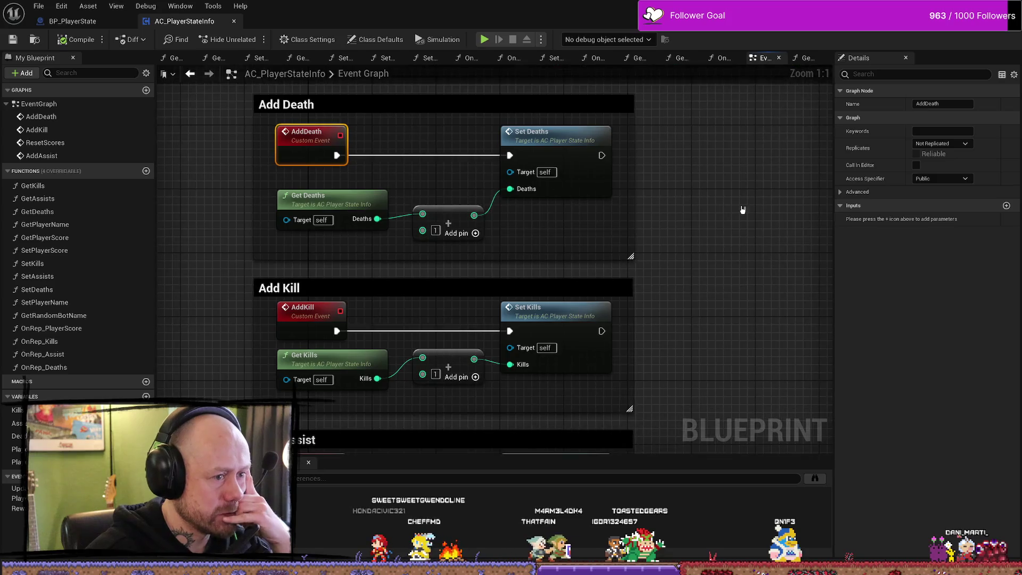
{"action": "scroll", "coordinate": [737, 219], "scroll_direction": "down", "scroll_amount": 4}
{"action": "scroll", "coordinate": [737, 219], "scroll_direction": "up", "scroll_amount": 3}
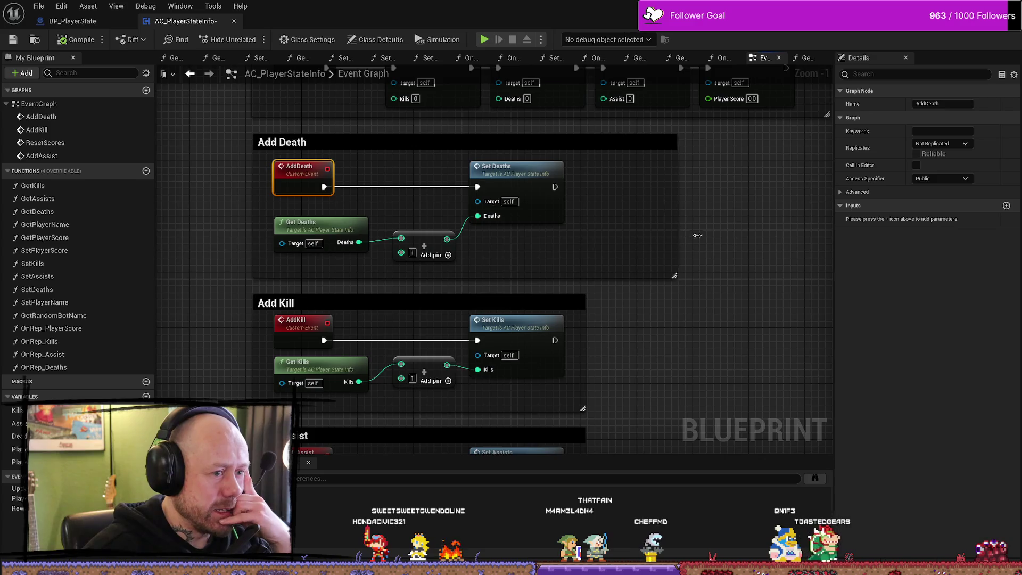
{"action": "scroll", "coordinate": [525, 239], "scroll_direction": "down", "scroll_amount": 4}
{"action": "scroll", "coordinate": [542, 230], "scroll_direction": "up", "scroll_amount": 3}
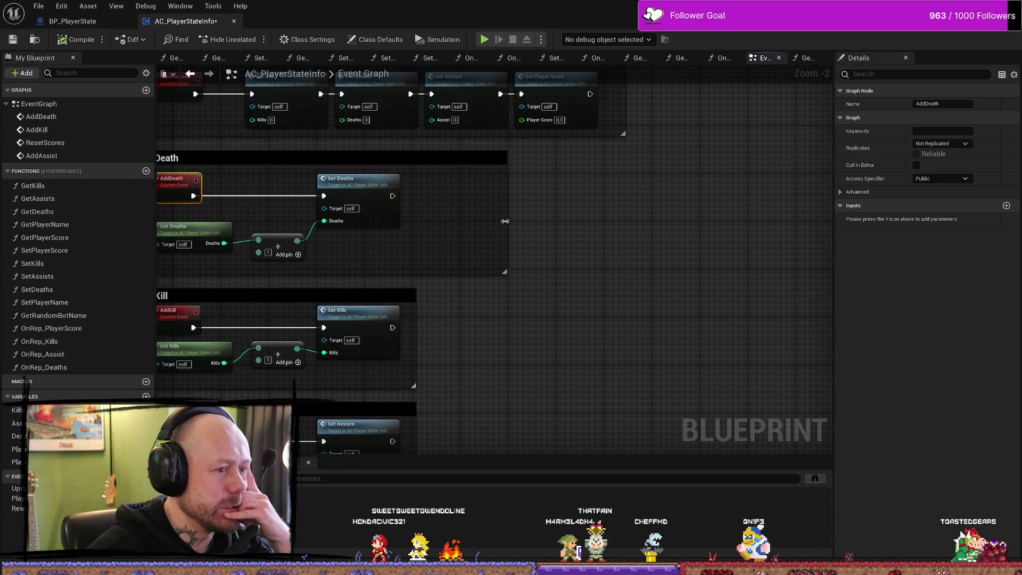
{"action": "left_click_drag", "start_coordinate": [505, 221], "coordinate": [692, 223]}
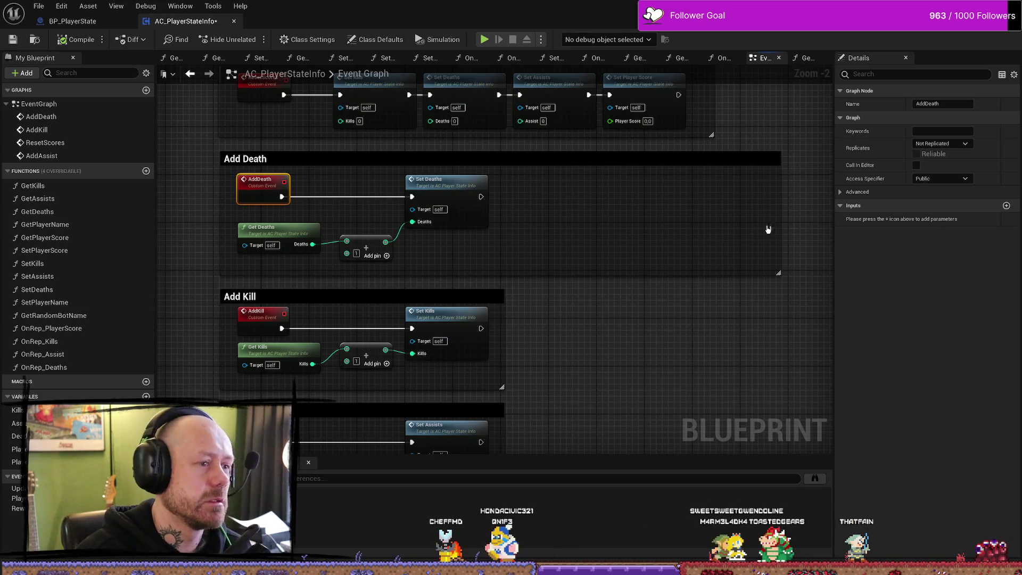
{"action": "scroll", "coordinate": [659, 261], "scroll_direction": "down", "scroll_amount": 2}
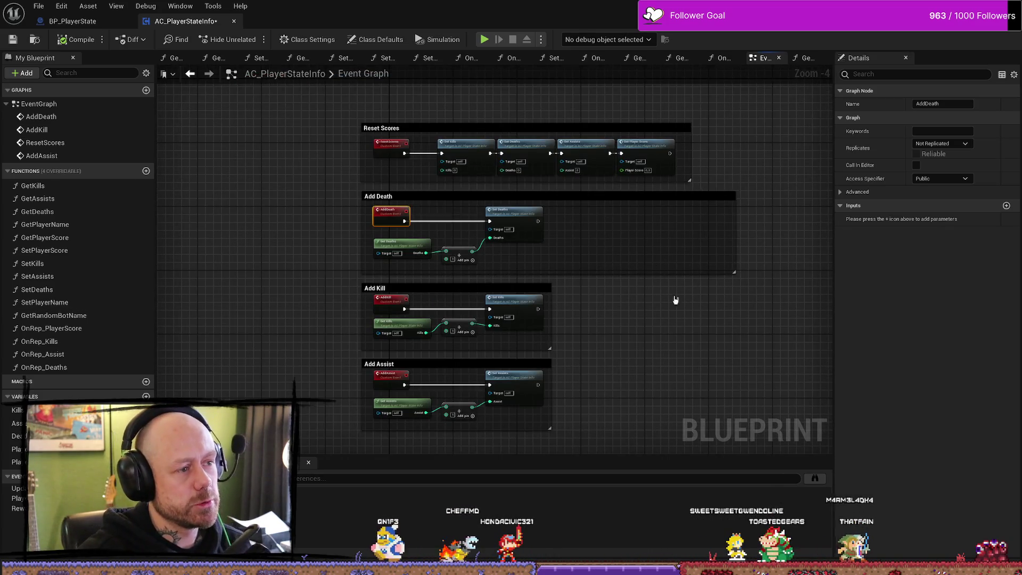
{"action": "scroll", "coordinate": [707, 189], "scroll_direction": "up", "scroll_amount": 3}
Bring the Reset Scores and Add Death groups into view, then open the OnRep_PlayerScore function graph.
{"action": "left_click_drag", "start_coordinate": [551, 214], "coordinate": [737, 190]}
{"action": "scroll", "coordinate": [737, 190], "scroll_direction": "down", "scroll_amount": 1}
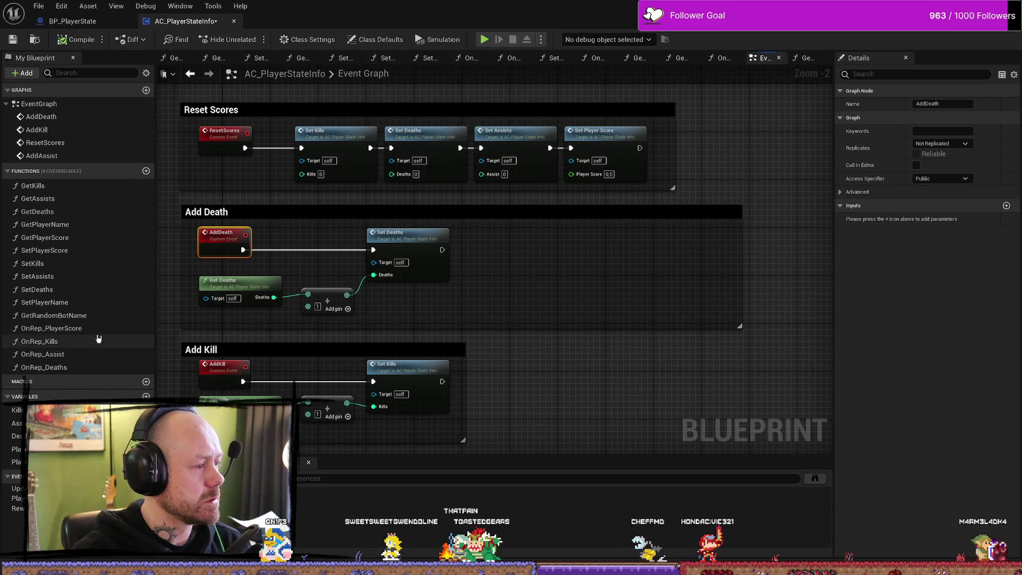
{"action": "double_click", "coordinate": [63, 329]}
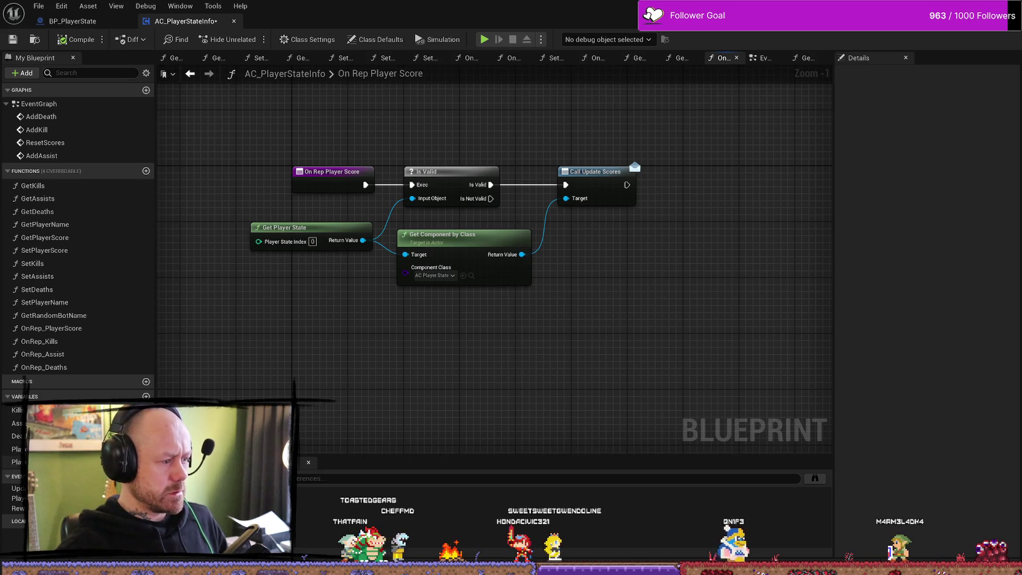
Find references to PlayerScore and open the Get Player Score result, nudging its getter node lower.
{"action": "left_click", "coordinate": [16, 462]}
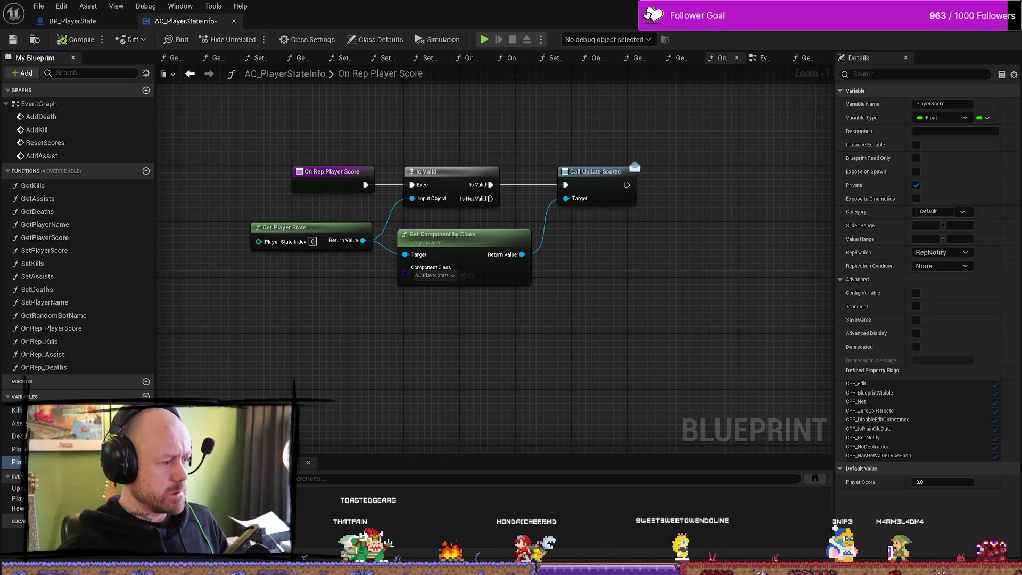
{"action": "left_click", "coordinate": [107, 548]}
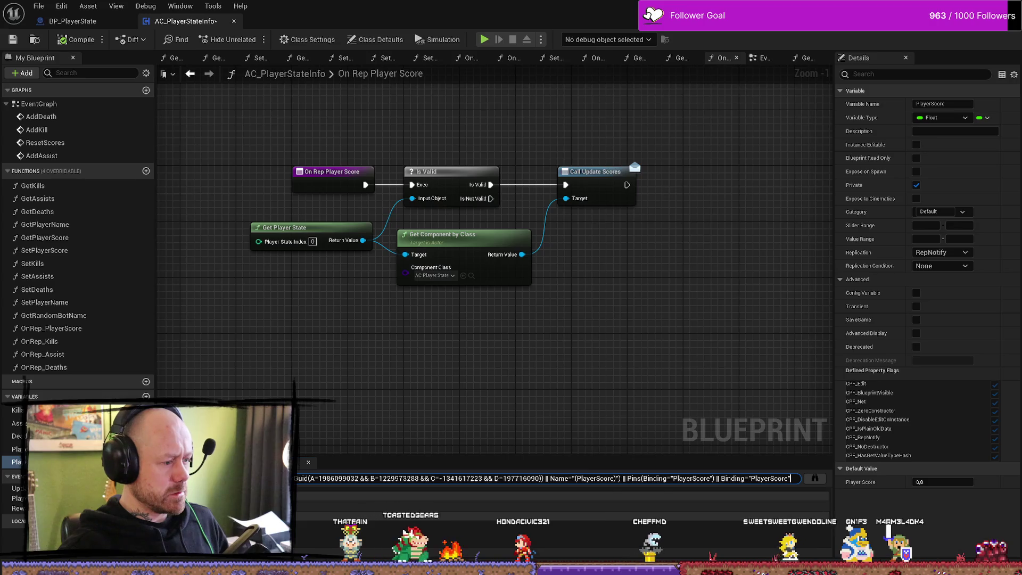
{"action": "double_click", "coordinate": [536, 505]}
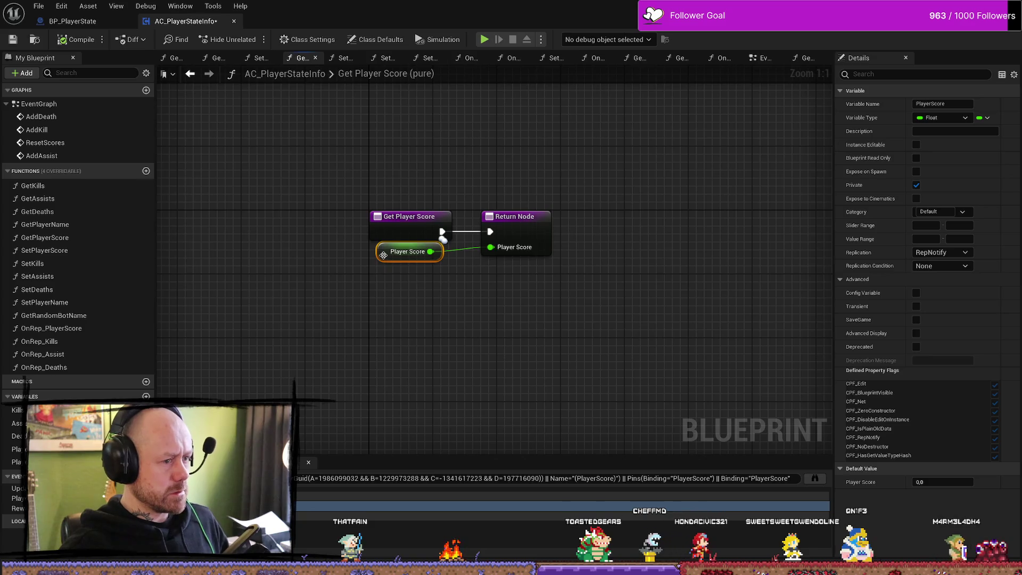
{"action": "left_click_drag", "start_coordinate": [384, 255], "coordinate": [383, 263]}
{"action": "left_click", "coordinate": [389, 276]}
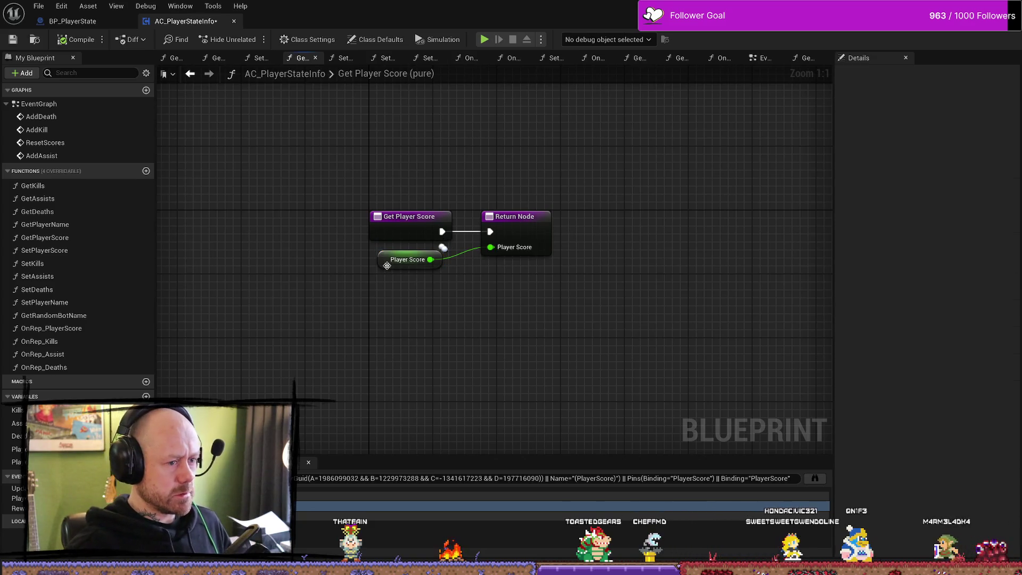
{"action": "left_click", "coordinate": [387, 261]}
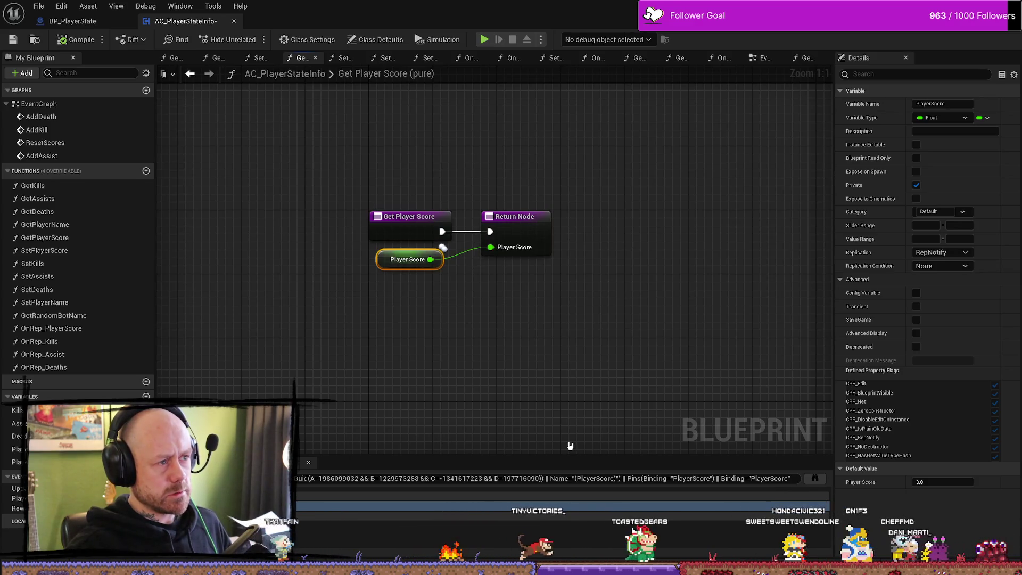
Search all blueprints for PlayerScore usages, then close the search results.
{"action": "left_click", "coordinate": [814, 478]}
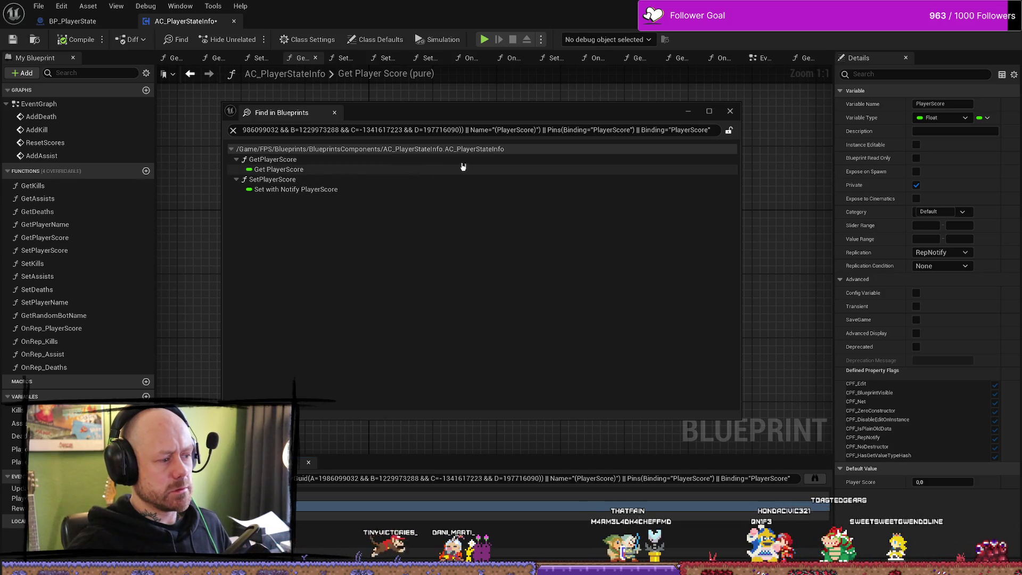
{"action": "left_click", "coordinate": [730, 112]}
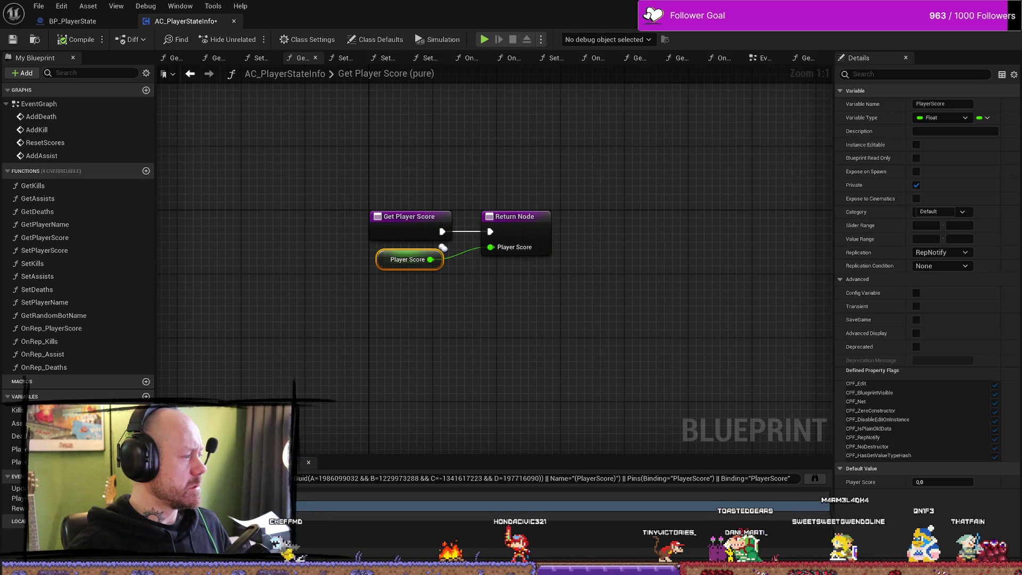
{"action": "mouse_move", "coordinate": [579, 342]}
{"action": "left_mouse_down"}
{"action": "mouse_move", "coordinate": [545, 324]}
{"action": "mouse_move", "coordinate": [431, 317]}
{"action": "left_mouse_up"}
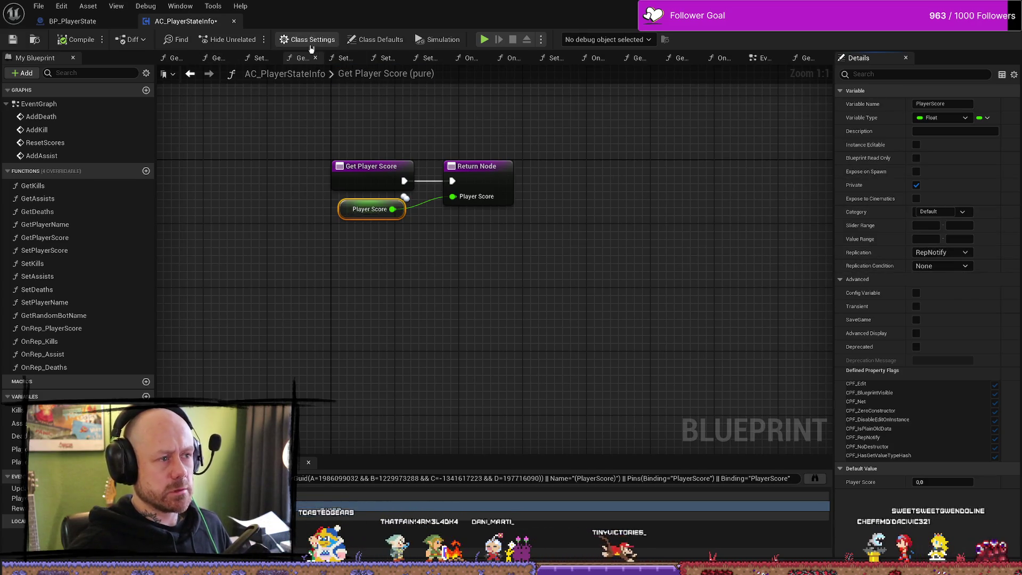
Show Class Defaults and expand the Advanced, Asset User Data, Replication and Navigation sections.
{"action": "left_click", "coordinate": [382, 44]}
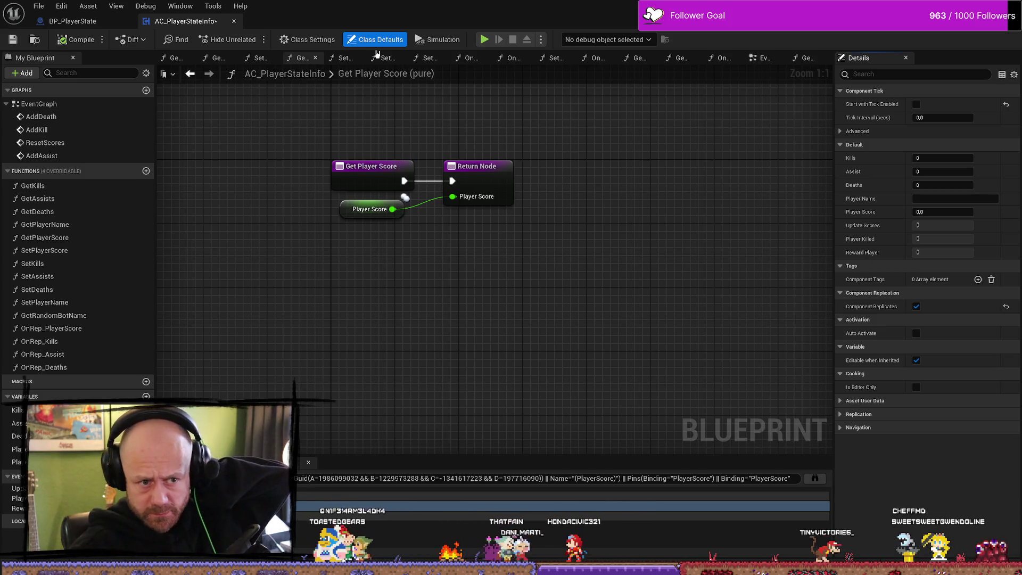
{"action": "left_click", "coordinate": [838, 132]}
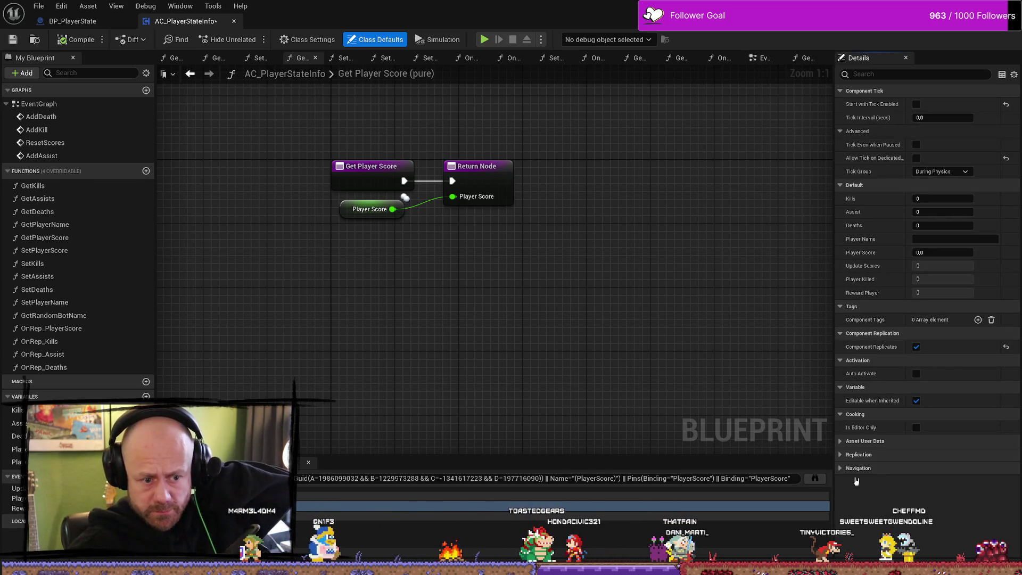
{"action": "left_click", "coordinate": [851, 441]}
{"action": "left_click", "coordinate": [852, 481]}
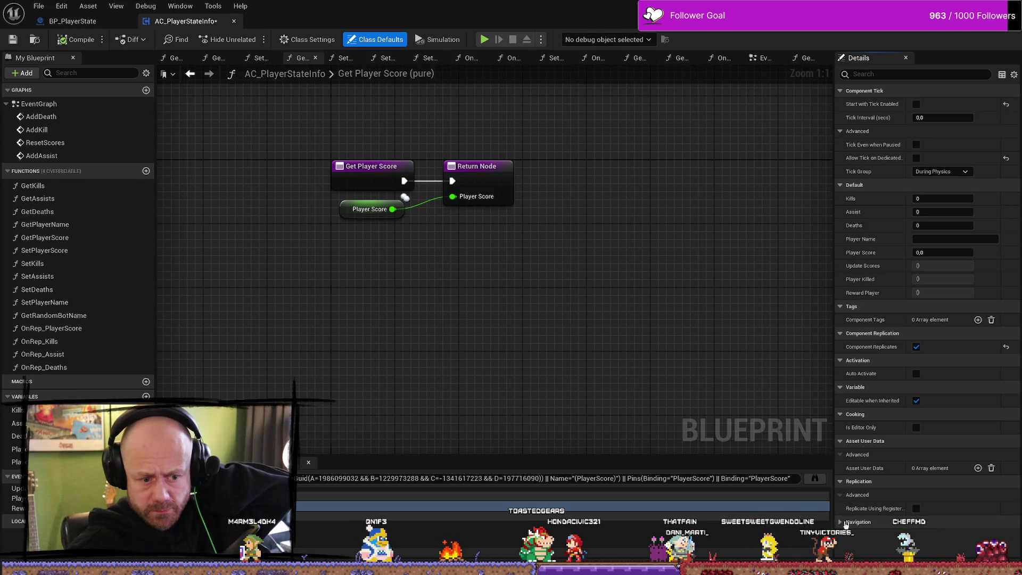
{"action": "left_click", "coordinate": [846, 523]}
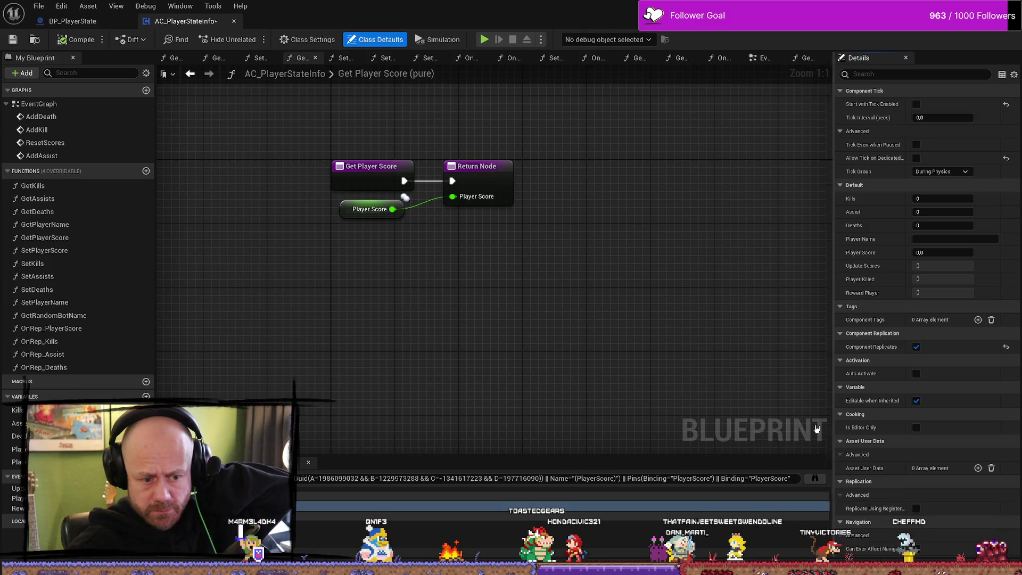
Show Class Settings and expand the default/imported namespaces and inherited/implemented interfaces lists.
{"action": "left_click", "coordinate": [307, 41]}
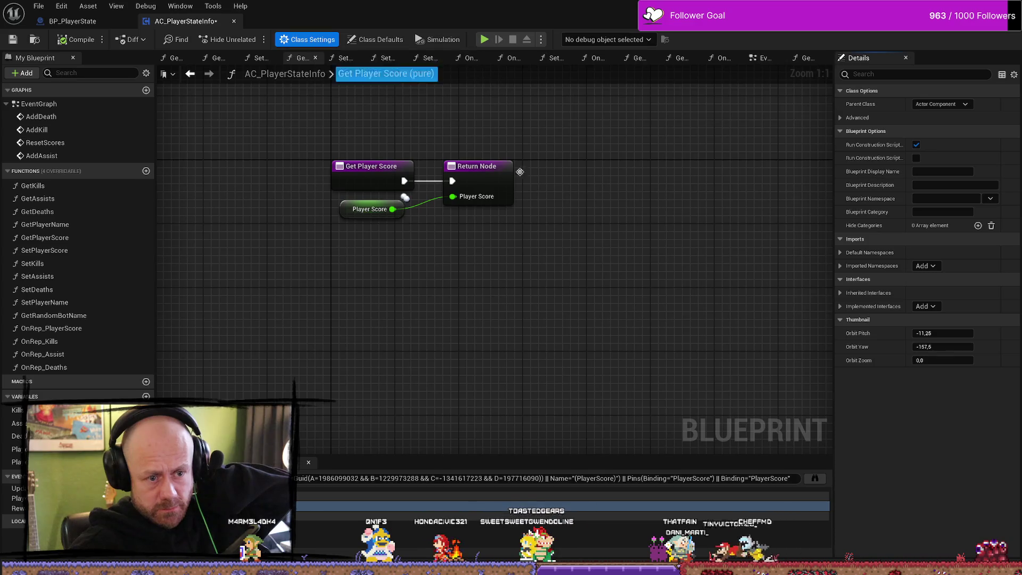
{"action": "left_click", "coordinate": [843, 254]}
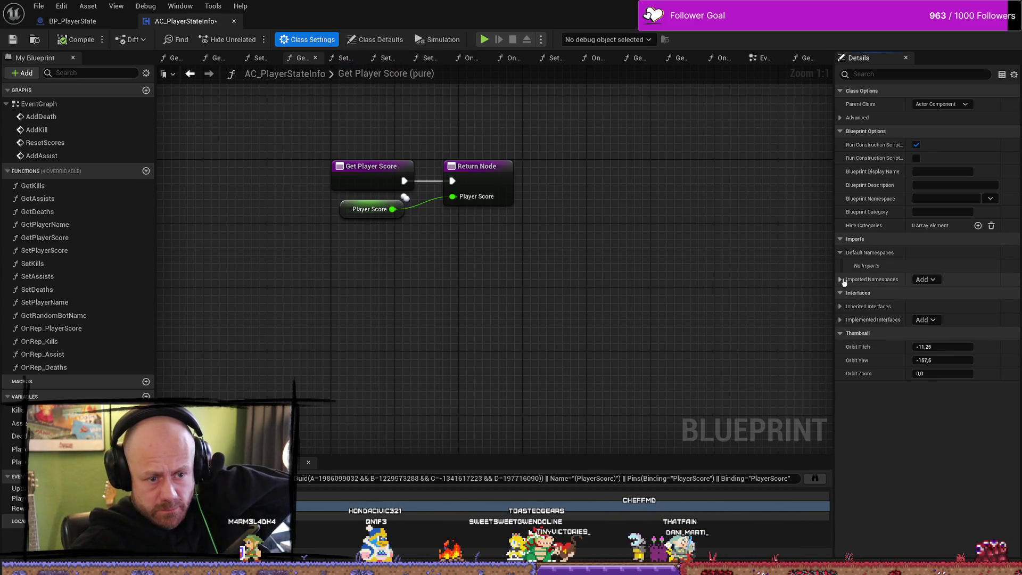
{"action": "left_click", "coordinate": [842, 280]}
{"action": "left_click", "coordinate": [840, 320]}
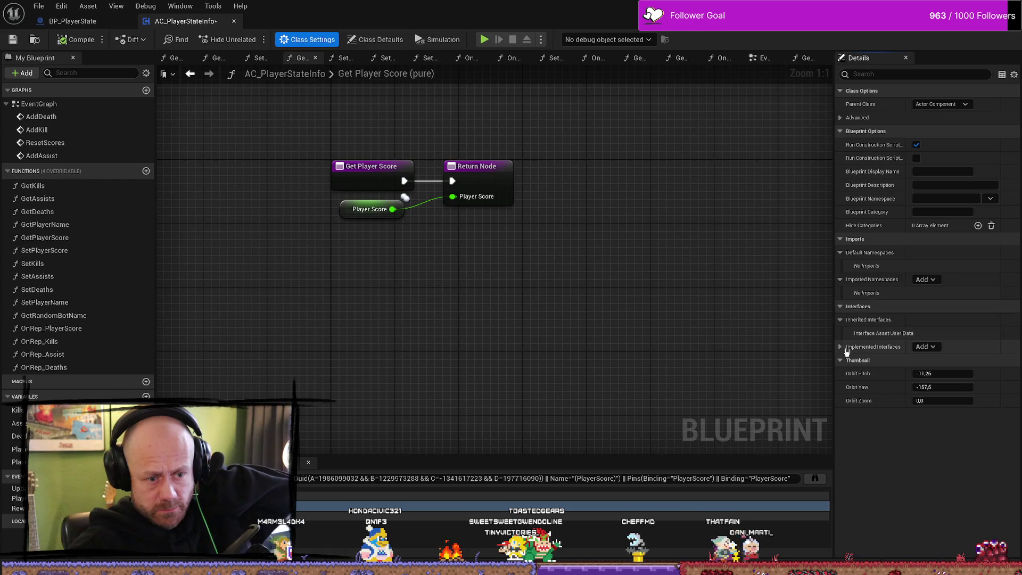
{"action": "left_click", "coordinate": [840, 346]}
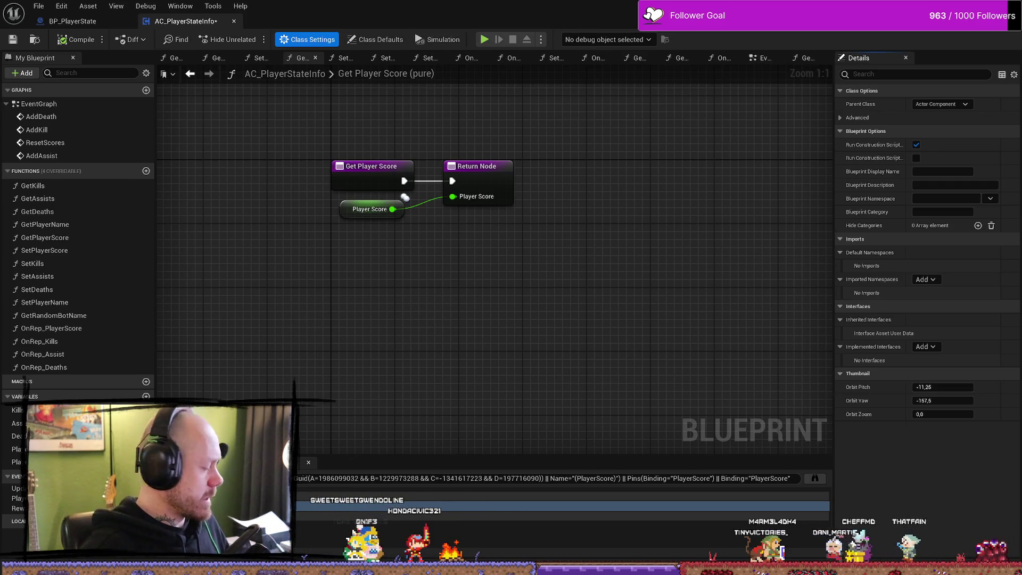
{"action": "mouse_move", "coordinate": [348, 266]}
{"action": "left_mouse_down"}
{"action": "mouse_move", "coordinate": [375, 273]}
{"action": "mouse_move", "coordinate": [319, 298]}
{"action": "mouse_move", "coordinate": [395, 298]}
{"action": "mouse_move", "coordinate": [370, 318]}
{"action": "left_mouse_up"}
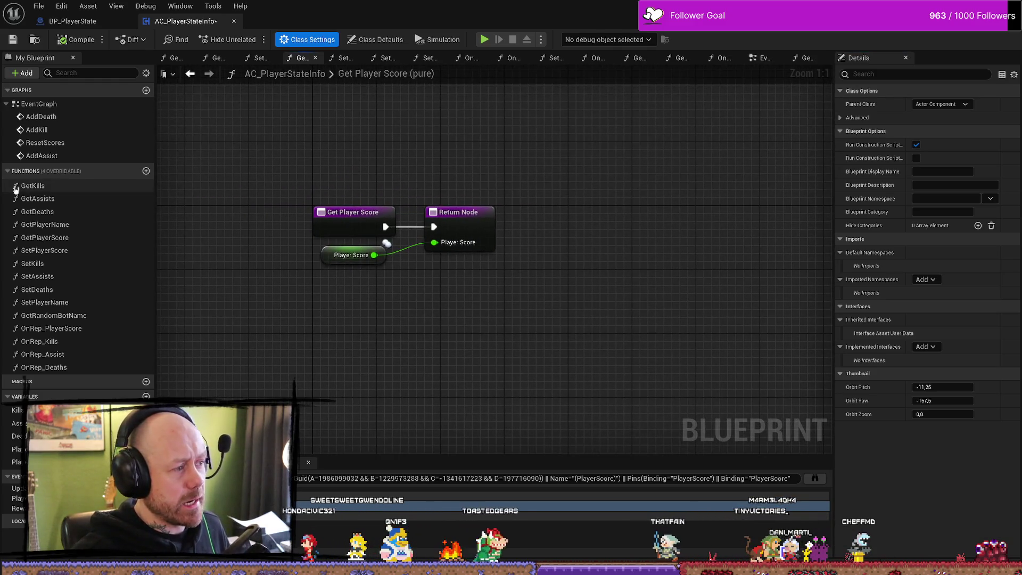
Jump to AddDeath, widen its comment box, and view the Reset Scores, Add Death and Add Kill groups.
{"action": "double_click", "coordinate": [69, 118]}
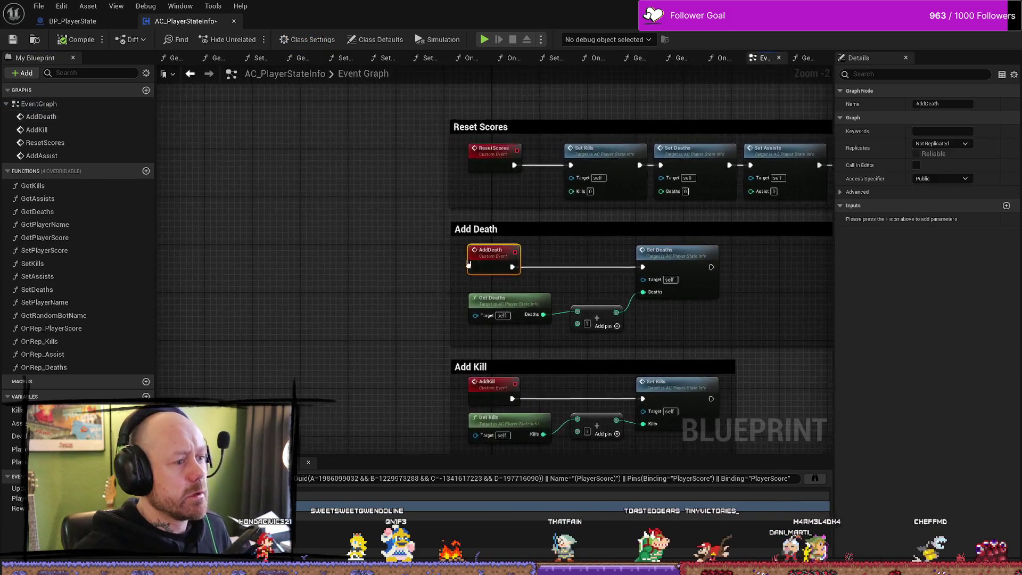
{"action": "scroll", "coordinate": [533, 250], "scroll_direction": "down", "scroll_amount": 4}
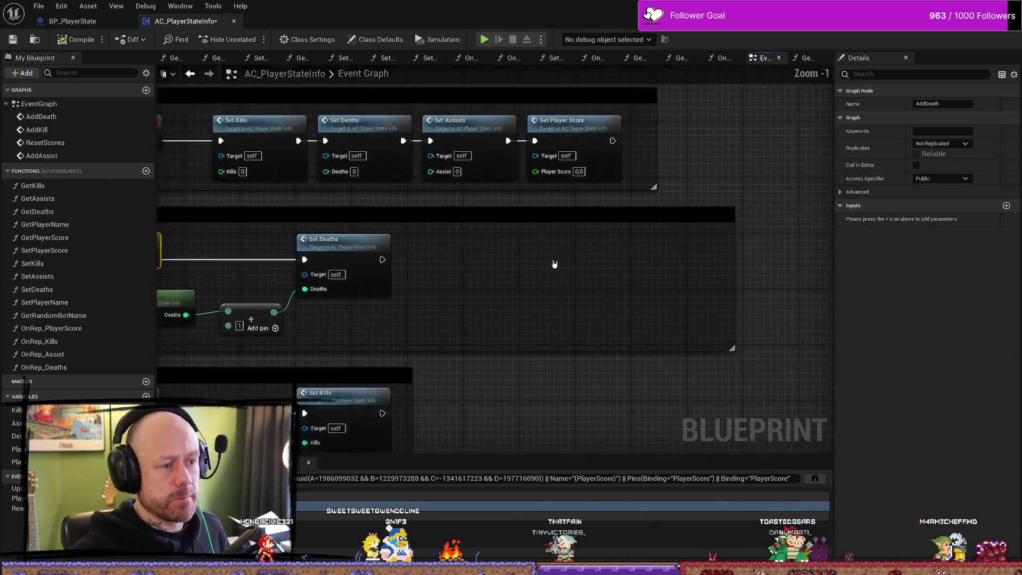
{"action": "scroll", "coordinate": [655, 265], "scroll_direction": "up", "scroll_amount": 2}
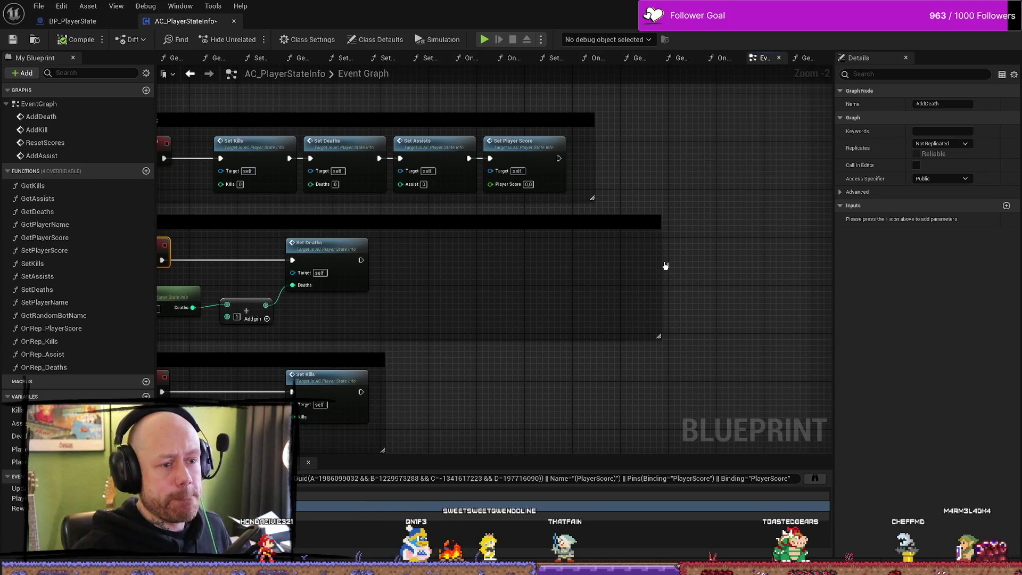
{"action": "left_click_drag", "start_coordinate": [660, 261], "coordinate": [750, 261]}
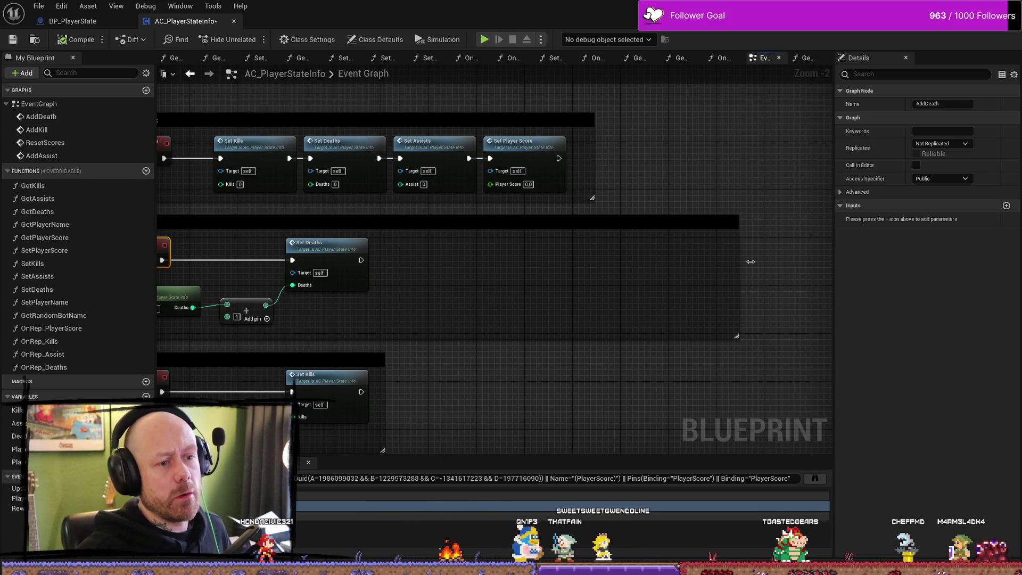
{"action": "mouse_move", "coordinate": [270, 242]}
{"action": "left_mouse_down"}
{"action": "mouse_move", "coordinate": [440, 231]}
{"action": "mouse_move", "coordinate": [436, 212]}
{"action": "left_mouse_up"}
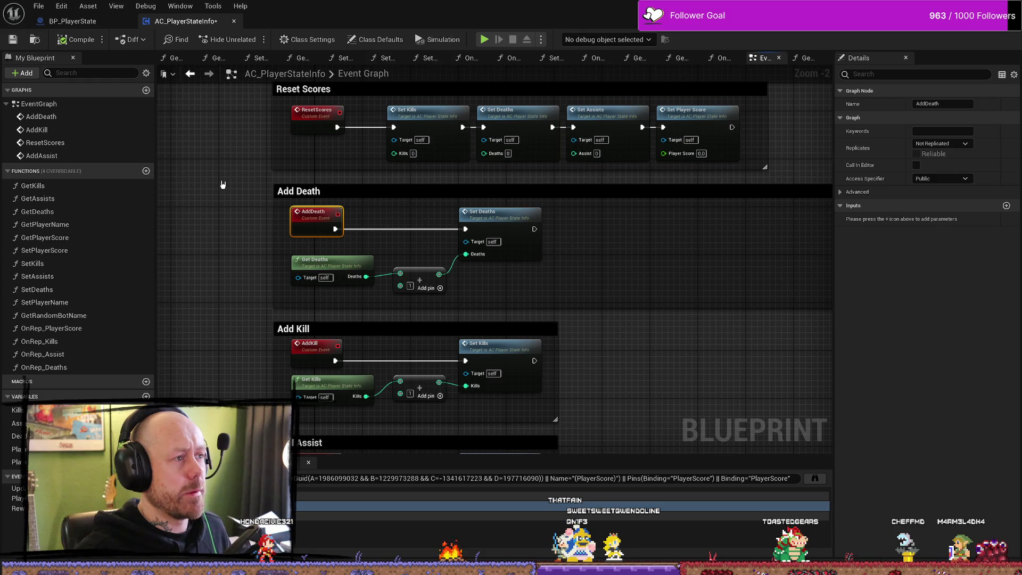
{"action": "left_click", "coordinate": [223, 183]}
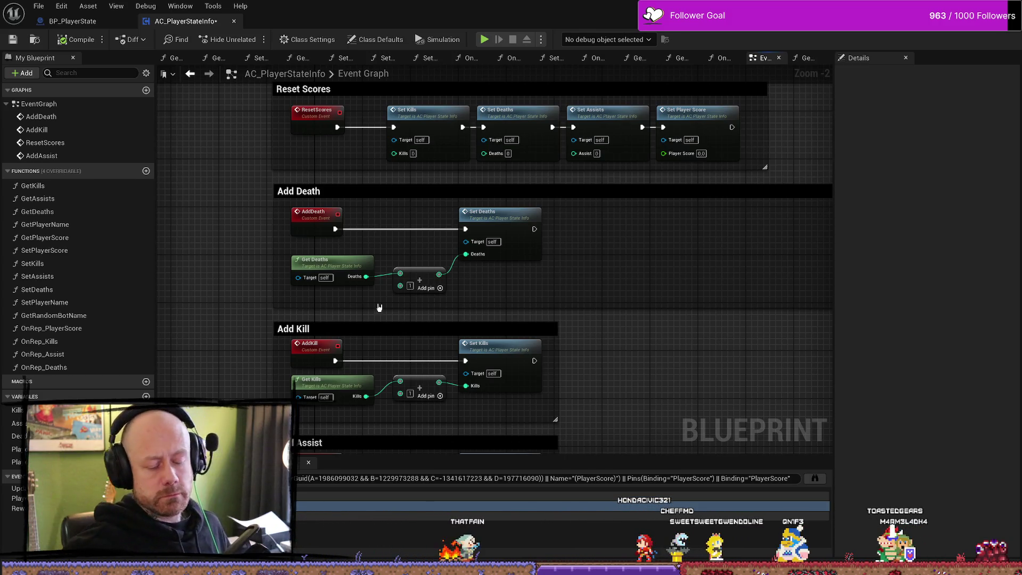
Shrink the Add Death comment box to a narrower width fitting its nodes.
{"action": "scroll", "coordinate": [585, 219], "scroll_direction": "down", "scroll_amount": 2}
{"action": "scroll", "coordinate": [580, 216], "scroll_direction": "up", "scroll_amount": 6}
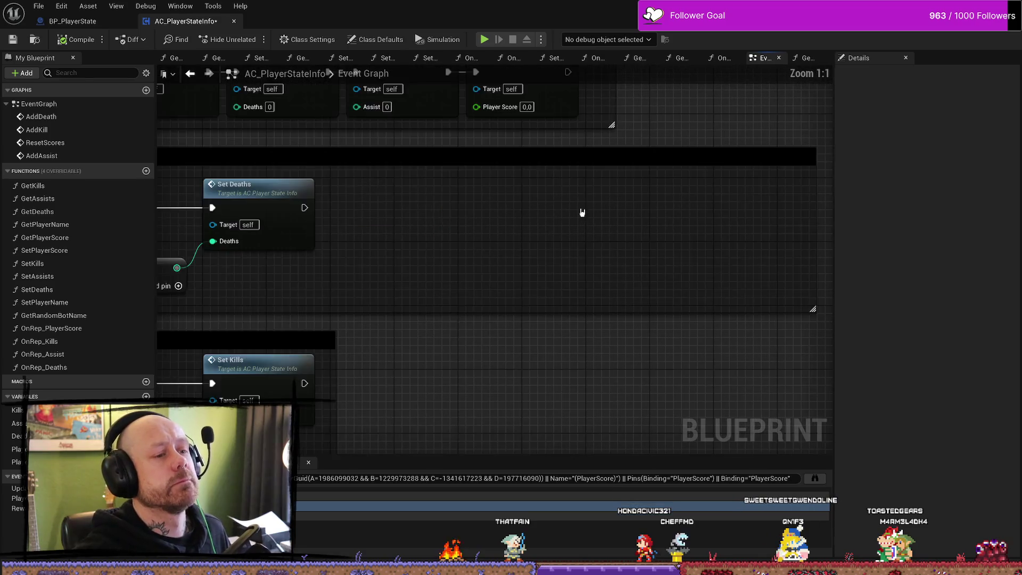
{"action": "scroll", "coordinate": [637, 235], "scroll_direction": "down", "scroll_amount": 3}
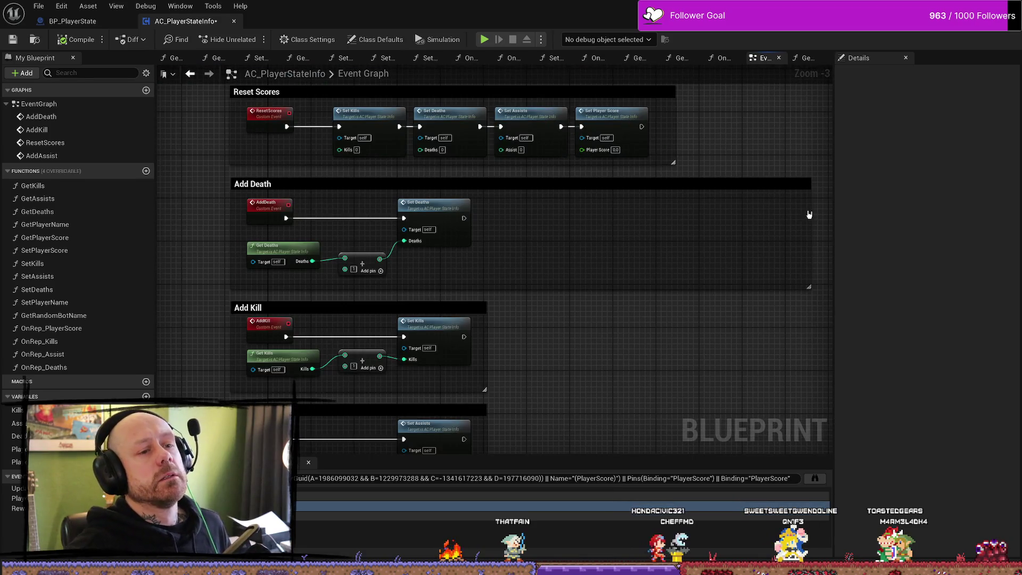
{"action": "left_click_drag", "start_coordinate": [810, 209], "coordinate": [493, 209]}
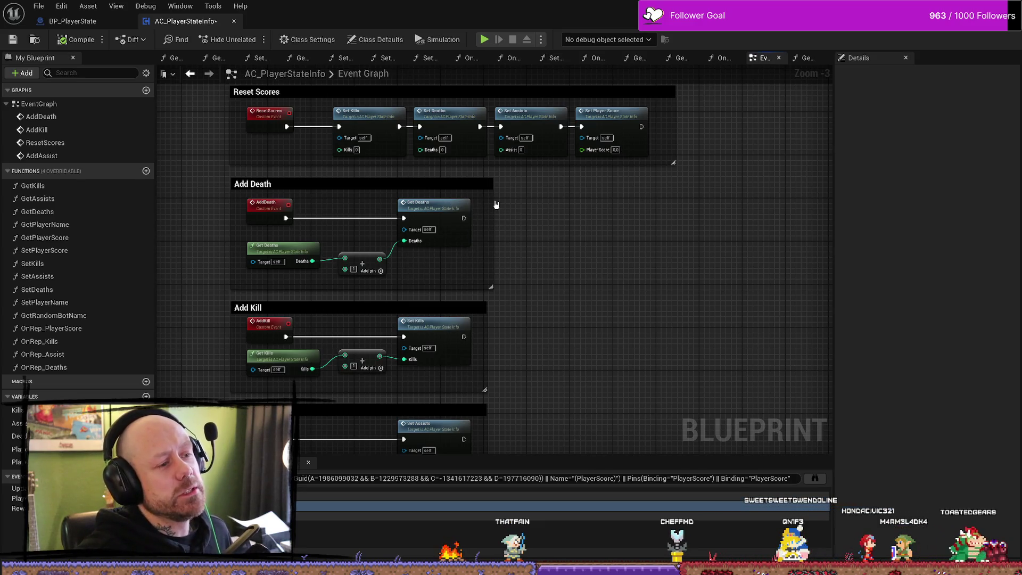
{"action": "mouse_move", "coordinate": [496, 207]}
{"action": "left_mouse_down"}
{"action": "mouse_move", "coordinate": [475, 208]}
{"action": "mouse_move", "coordinate": [828, 219]}
{"action": "left_mouse_up"}
{"action": "mouse_move", "coordinate": [720, 213]}
{"action": "left_mouse_down"}
{"action": "mouse_move", "coordinate": [673, 209]}
{"action": "mouse_move", "coordinate": [702, 208]}
{"action": "mouse_move", "coordinate": [687, 204]}
{"action": "left_mouse_up"}
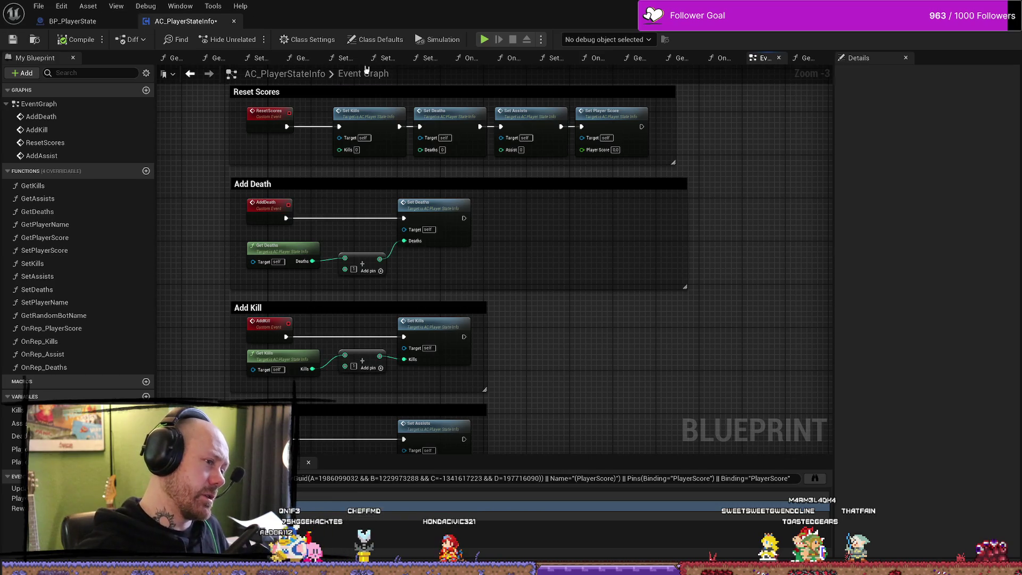
{"action": "mouse_move", "coordinate": [702, 221]}
{"action": "left_mouse_down"}
{"action": "mouse_move", "coordinate": [688, 283]}
{"action": "mouse_move", "coordinate": [471, 287]}
{"action": "left_mouse_up"}
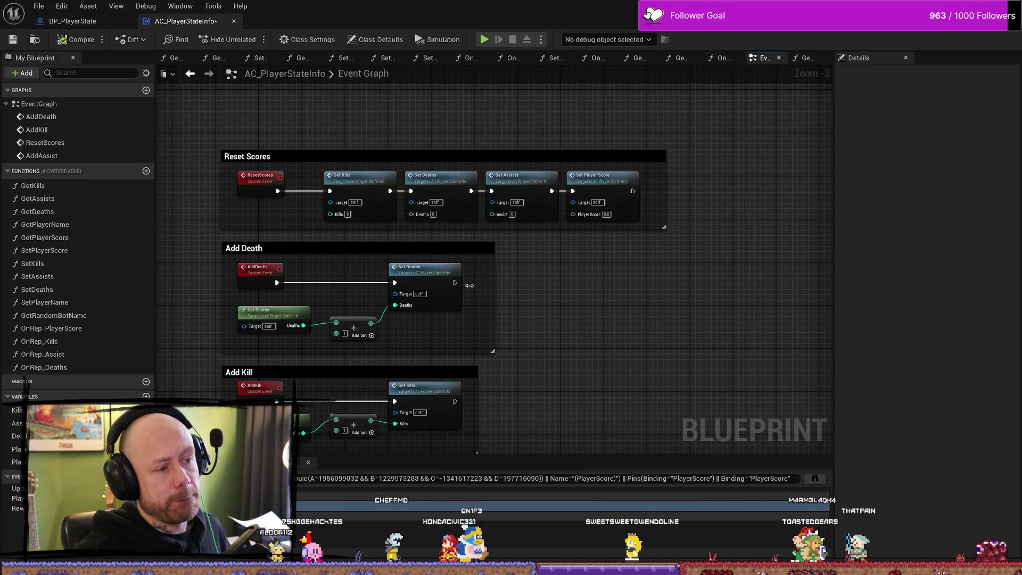
Switch to BP_PlayerState and select the PlayerStateInfo component to show its properties.
{"action": "left_click", "coordinate": [96, 21]}
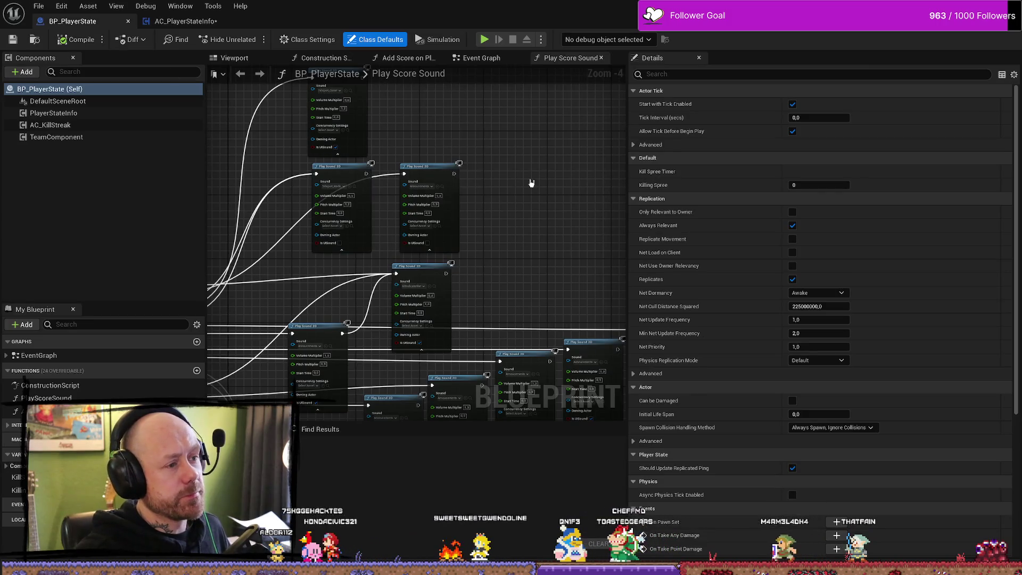
{"action": "scroll", "coordinate": [531, 183], "scroll_direction": "down", "scroll_amount": 3}
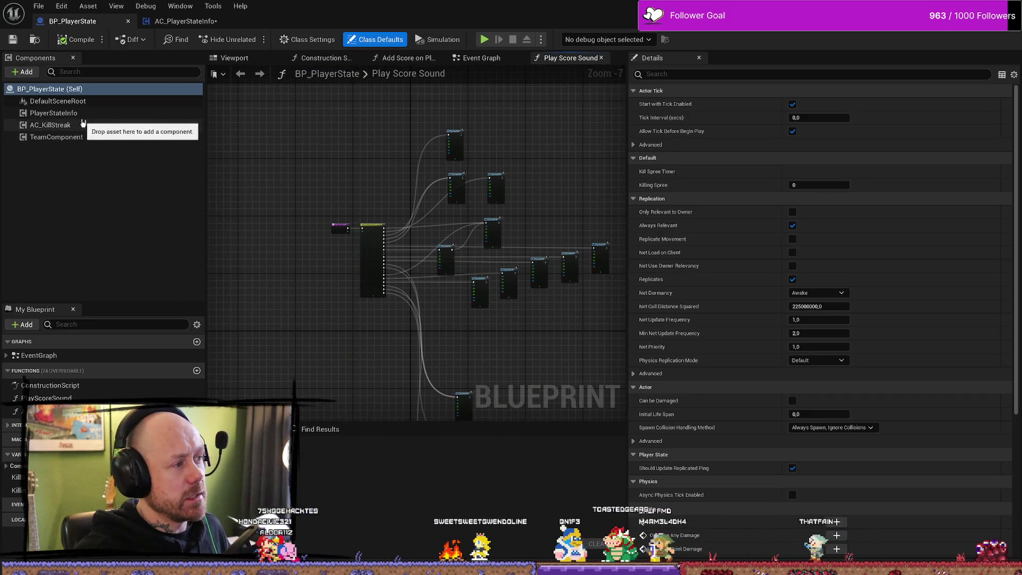
{"action": "left_click", "coordinate": [54, 113]}
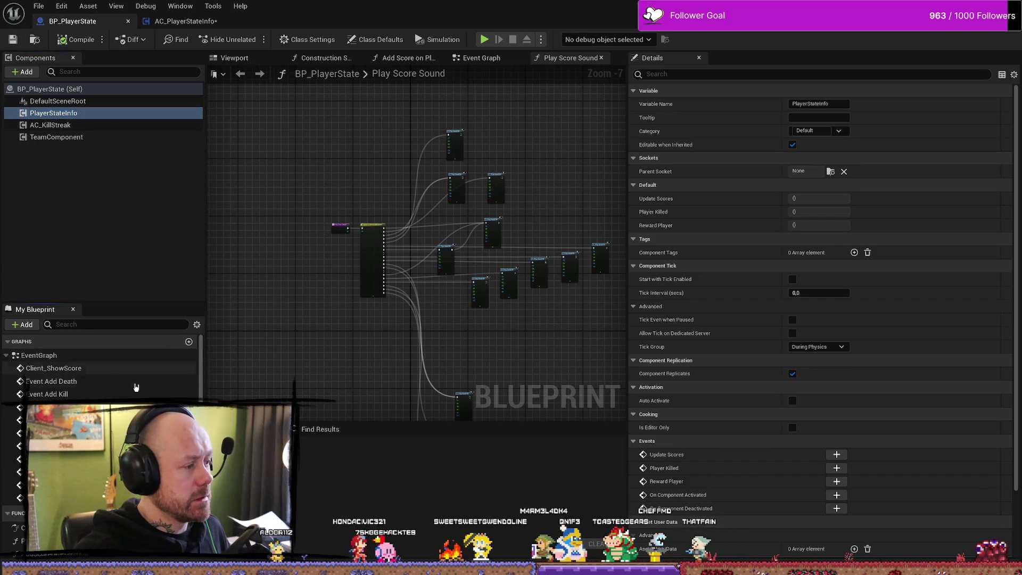
Jump to BP_PlayerState's Event Add Death and narrow the Details panel to enlarge the graph.
{"action": "double_click", "coordinate": [97, 382]}
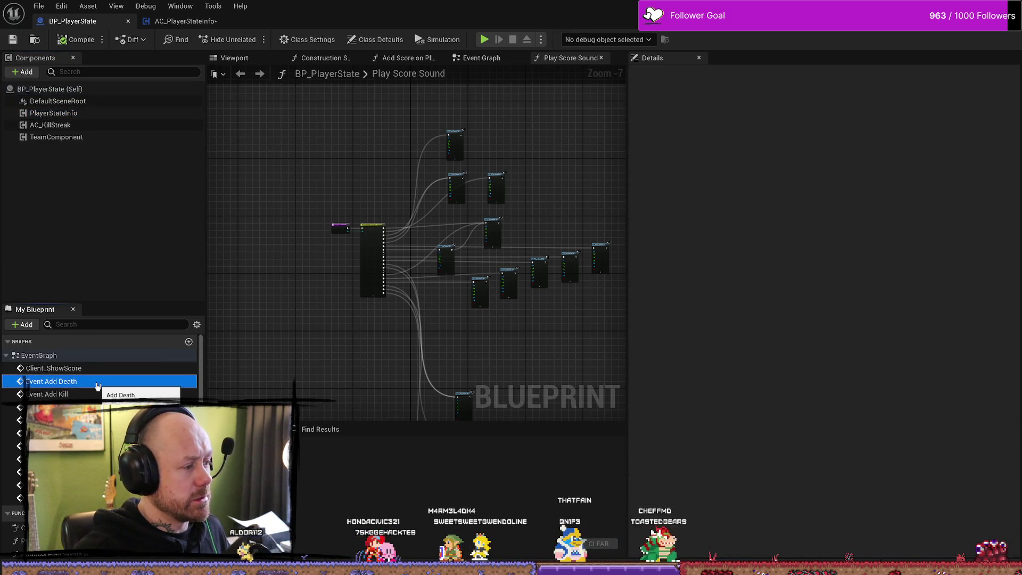
{"action": "scroll", "coordinate": [452, 299], "scroll_direction": "down", "scroll_amount": 3}
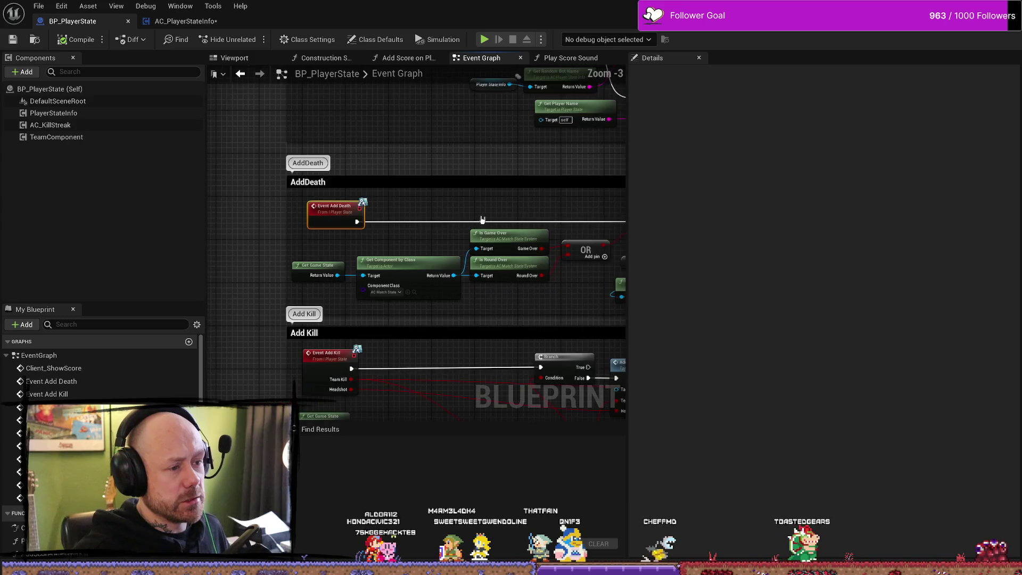
{"action": "scroll", "coordinate": [387, 153], "scroll_direction": "down", "scroll_amount": 1}
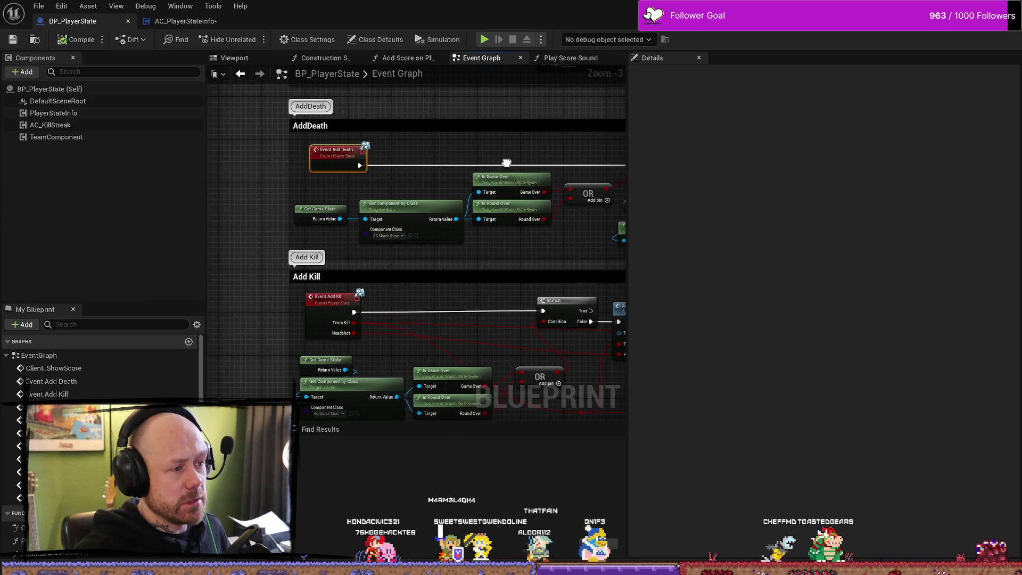
{"action": "scroll", "coordinate": [447, 145], "scroll_direction": "up", "scroll_amount": 1}
{"action": "mouse_move", "coordinate": [631, 117]}
{"action": "left_mouse_down"}
{"action": "mouse_move", "coordinate": [926, 117]}
{"action": "mouse_move", "coordinate": [914, 117]}
{"action": "left_mouse_up"}
{"action": "left_click_drag", "start_coordinate": [747, 155], "coordinate": [718, 161]}
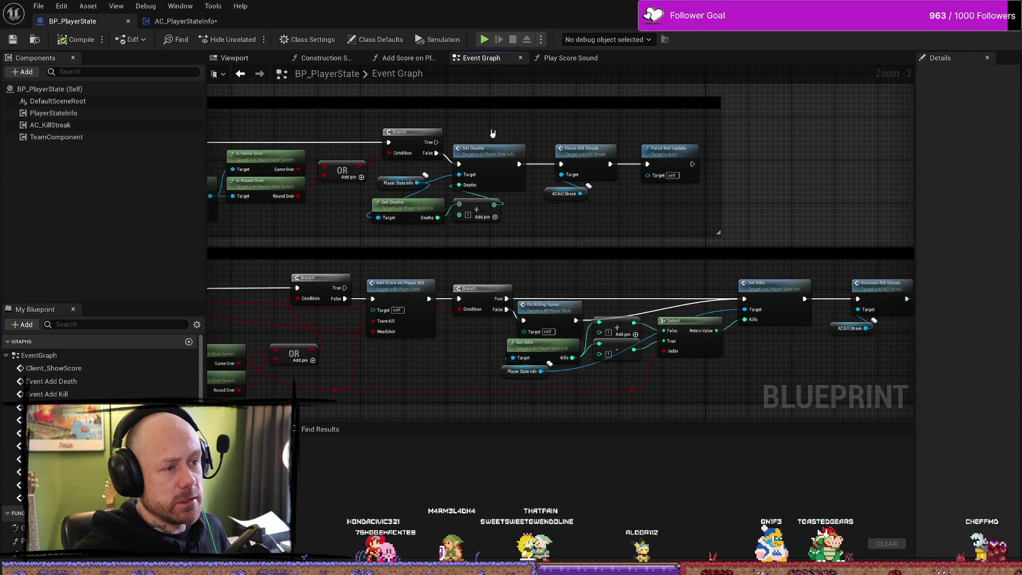
{"action": "left_click_drag", "start_coordinate": [493, 133], "coordinate": [531, 126]}
{"action": "scroll", "coordinate": [531, 126], "scroll_direction": "up", "scroll_amount": 3}
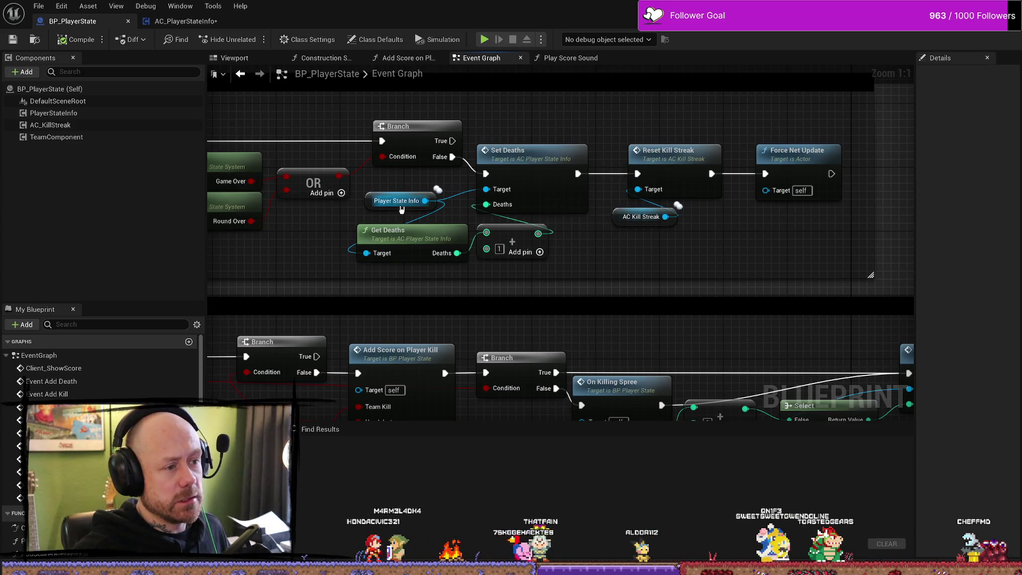
Follow the Add Death chain through Set Deaths to Force Net Update, then close AC_PlayerStateInfo.
{"action": "mouse_move", "coordinate": [914, 226]}
{"action": "left_mouse_down"}
{"action": "mouse_move", "coordinate": [699, 226]}
{"action": "mouse_move", "coordinate": [679, 203]}
{"action": "left_mouse_up"}
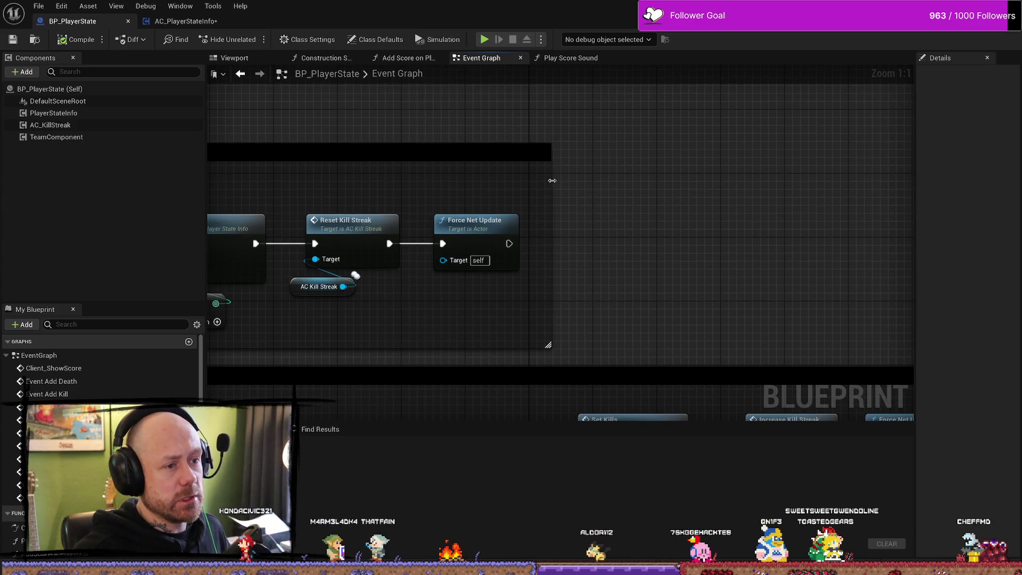
{"action": "left_click_drag", "start_coordinate": [477, 200], "coordinate": [597, 188]}
{"action": "scroll", "coordinate": [586, 186], "scroll_direction": "down", "scroll_amount": 3}
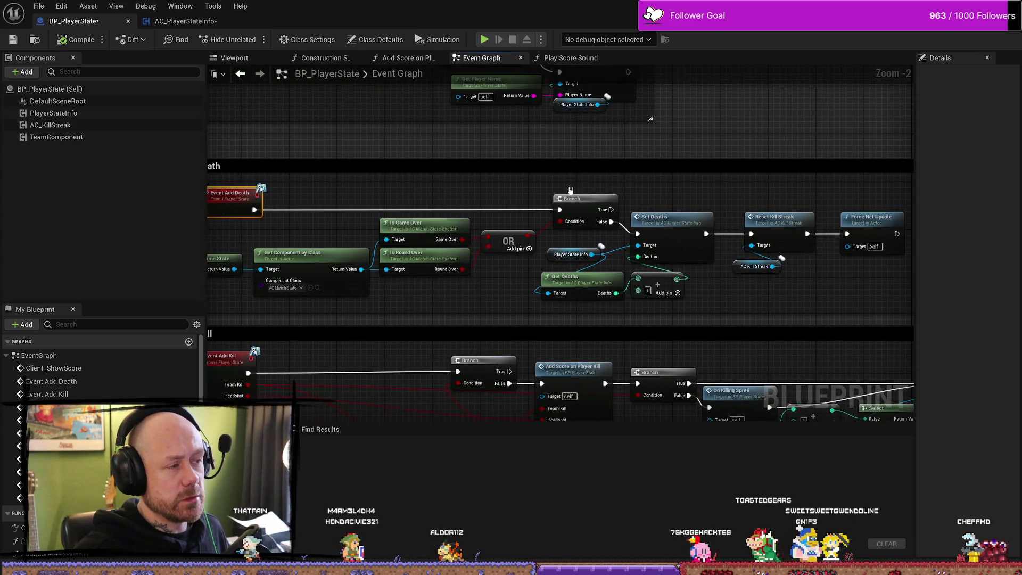
{"action": "left_click", "coordinate": [229, 21]}
{"action": "left_click", "coordinate": [233, 21]}
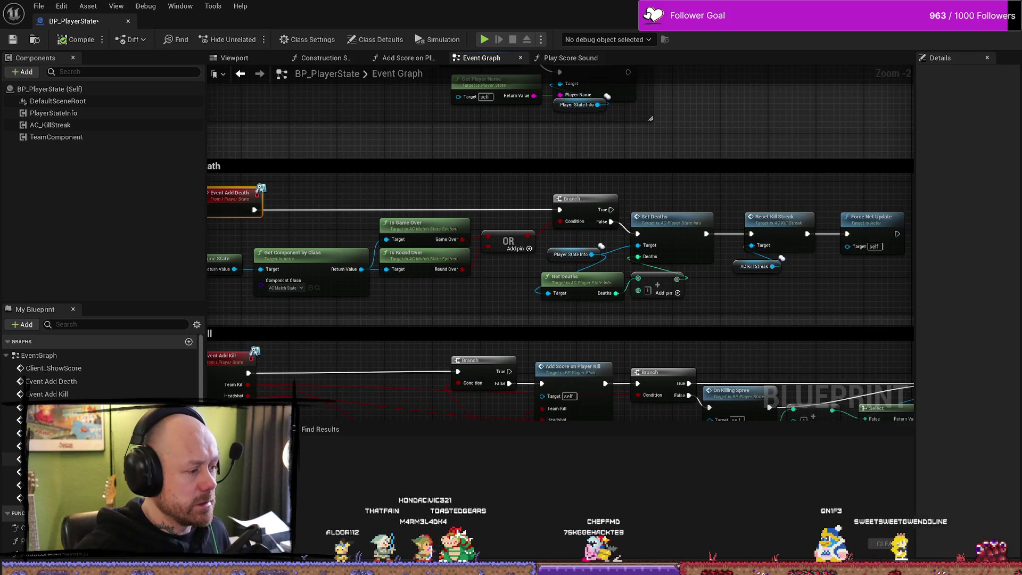
Jump to the OnKillingSpree event and reveal the rest of its scoring logic.
{"action": "double_click", "coordinate": [53, 445]}
{"action": "mouse_move", "coordinate": [777, 300]}
{"action": "left_mouse_down"}
{"action": "mouse_move", "coordinate": [770, 281]}
{"action": "mouse_move", "coordinate": [456, 271]}
{"action": "mouse_move", "coordinate": [574, 260]}
{"action": "mouse_move", "coordinate": [591, 271]}
{"action": "mouse_move", "coordinate": [481, 190]}
{"action": "left_mouse_up"}
{"action": "scroll", "coordinate": [456, 270], "scroll_direction": "down", "scroll_amount": 1}
Pan through the Add Assist nodes, then jump to the OnKillingSpreeOver event and its timers.
{"action": "left_click_drag", "start_coordinate": [751, 250], "coordinate": [787, 235]}
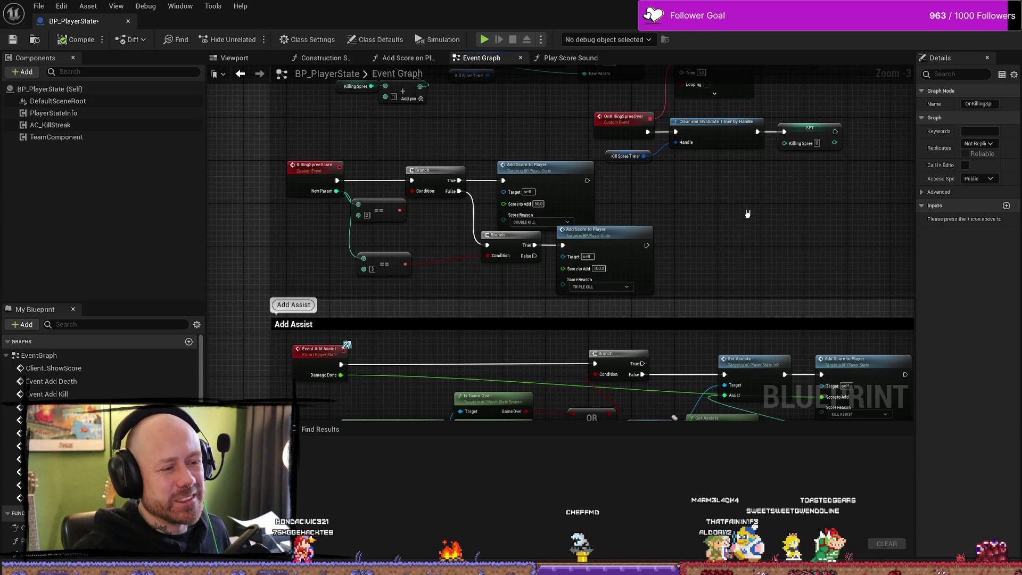
{"action": "left_click_drag", "start_coordinate": [789, 229], "coordinate": [714, 233]}
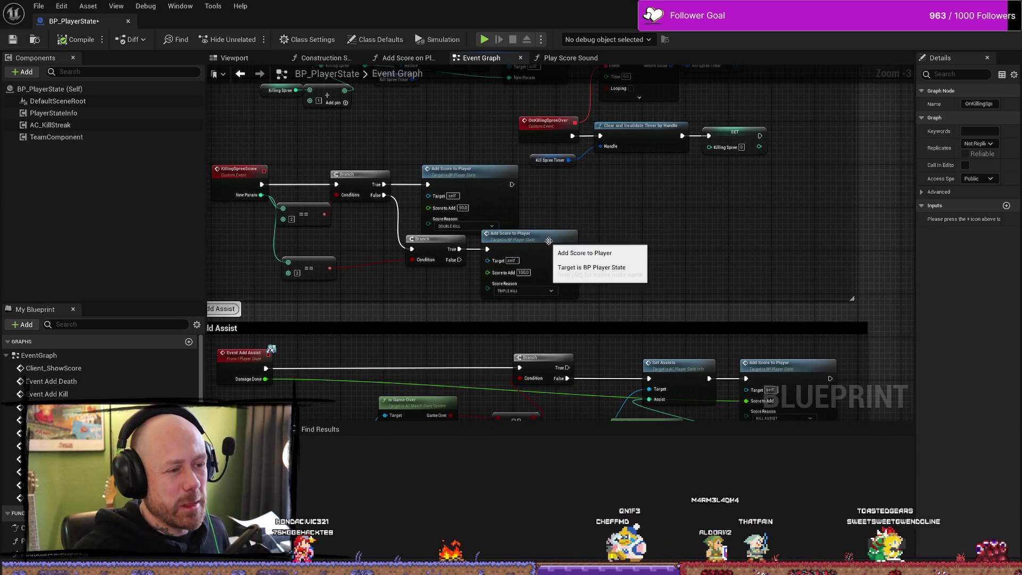
{"action": "mouse_move", "coordinate": [748, 242]}
{"action": "left_mouse_down"}
{"action": "mouse_move", "coordinate": [710, 194]}
{"action": "mouse_move", "coordinate": [607, 187]}
{"action": "left_mouse_up"}
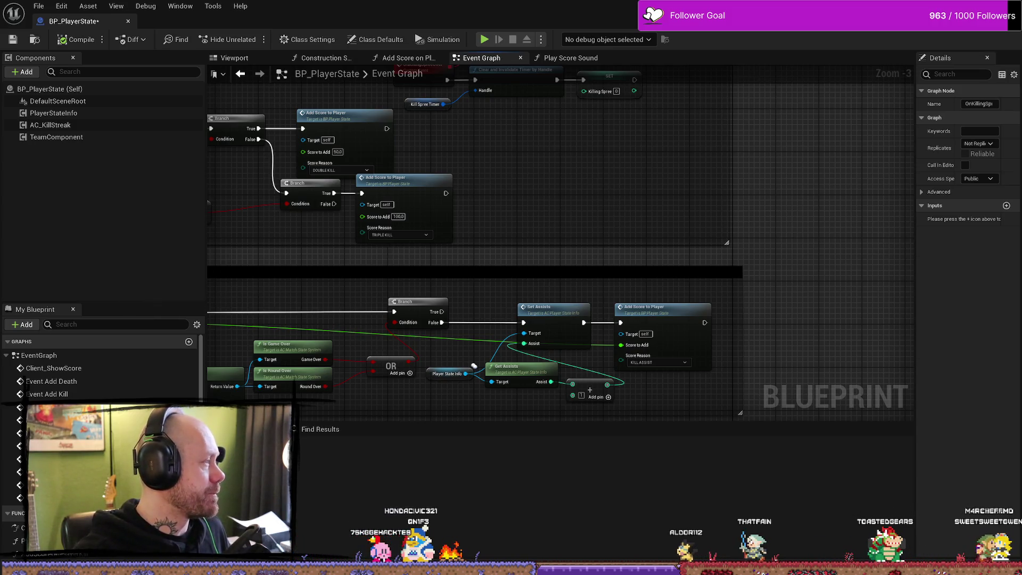
{"action": "double_click", "coordinate": [53, 420]}
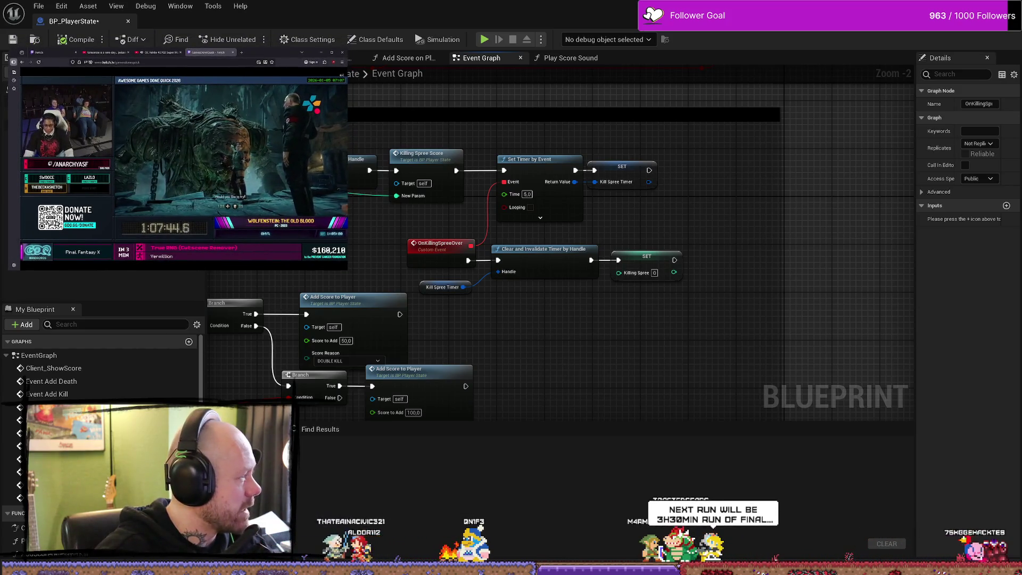
Bring the killing-spree timer nodes into view, then switch the browser to the OC ReMix video.
{"action": "mouse_move", "coordinate": [370, 255]}
{"action": "left_mouse_down"}
{"action": "mouse_move", "coordinate": [496, 299]}
{"action": "mouse_move", "coordinate": [496, 230]}
{"action": "mouse_move", "coordinate": [475, 226]}
{"action": "left_mouse_up"}
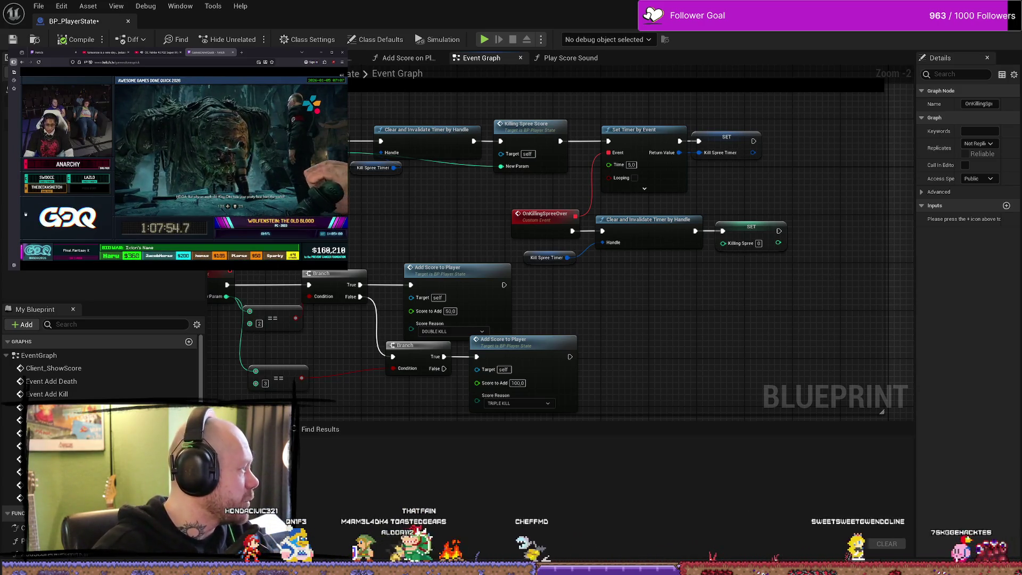
{"action": "mouse_move", "coordinate": [266, 230]}
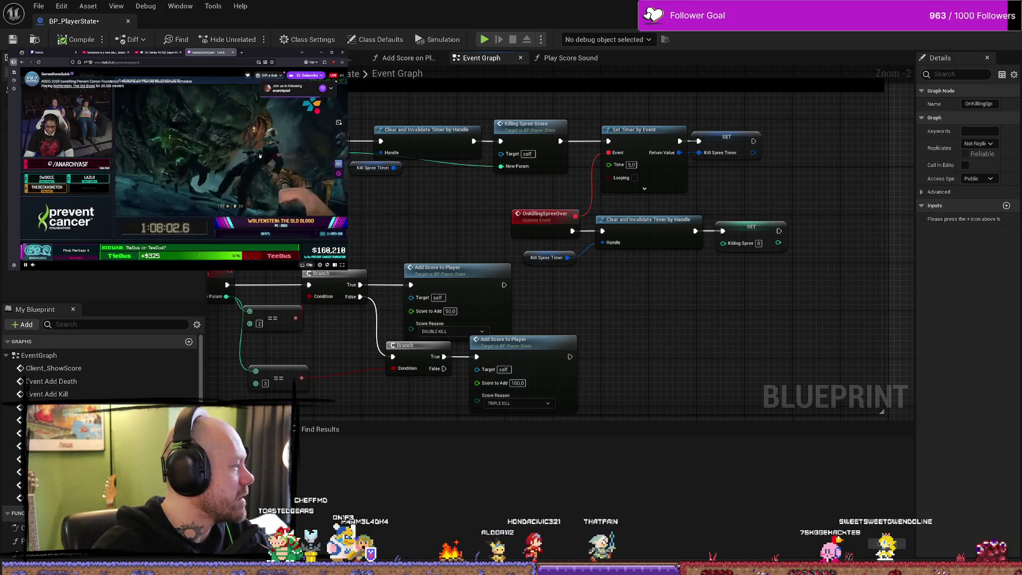
{"action": "left_click", "coordinate": [157, 52]}
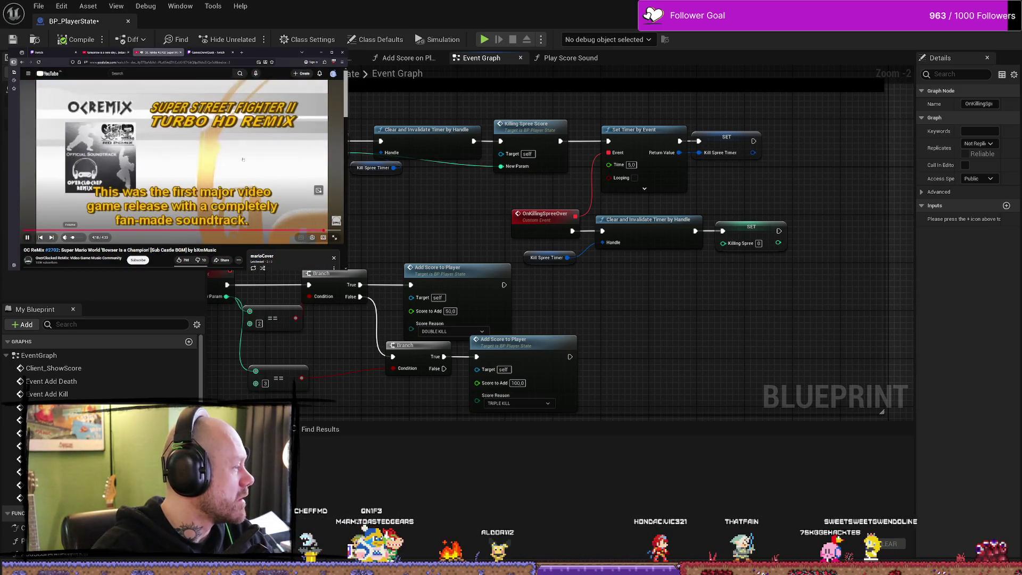
Return to the GamesDoneQuick stream tab and lower its volume.
{"action": "key", "text": "ctrl+Tab"}
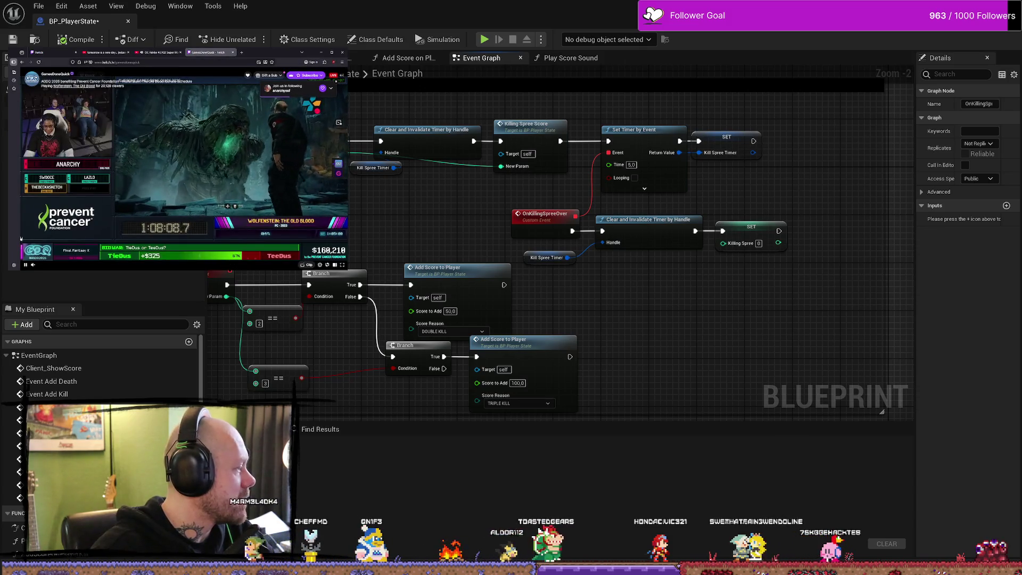
{"action": "left_click_drag", "start_coordinate": [56, 265], "coordinate": [42, 266]}
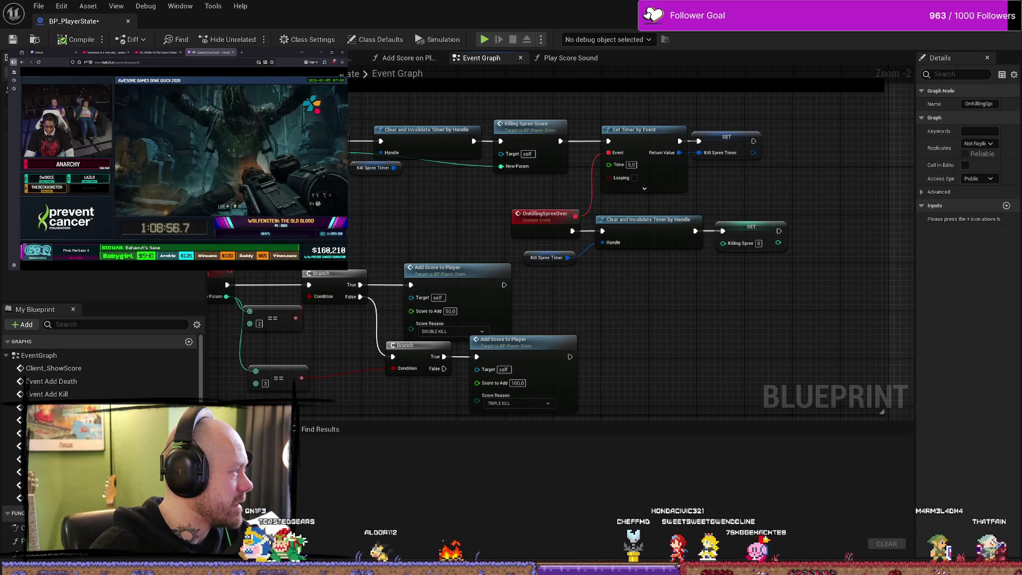
{"action": "mouse_move", "coordinate": [103, 246]}
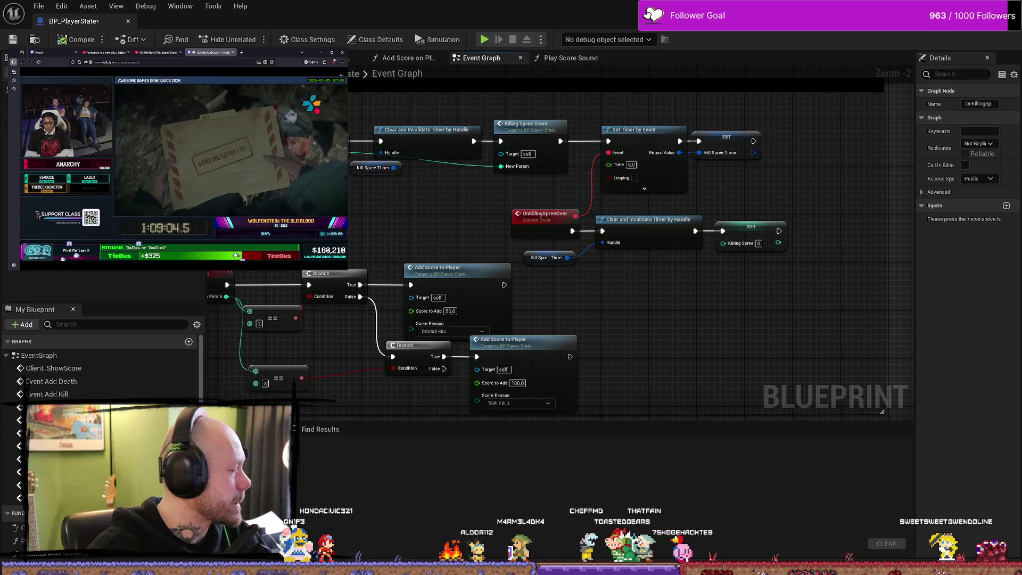
{"action": "scroll", "coordinate": [665, 282], "scroll_direction": "up", "scroll_amount": 1}
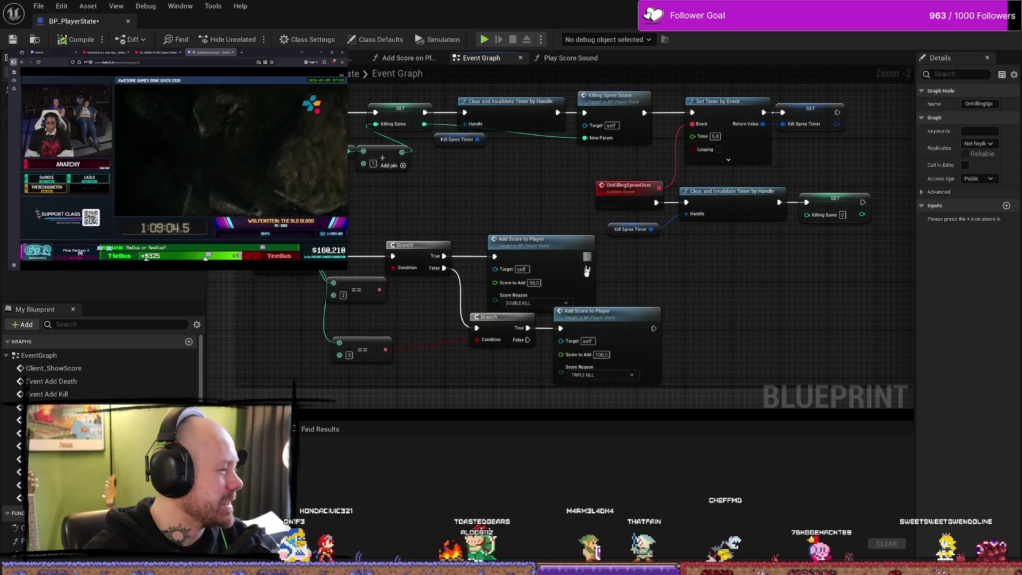
{"action": "scroll", "coordinate": [589, 267], "scroll_direction": "down", "scroll_amount": 3}
{"action": "scroll", "coordinate": [590, 267], "scroll_direction": "up", "scroll_amount": 3}
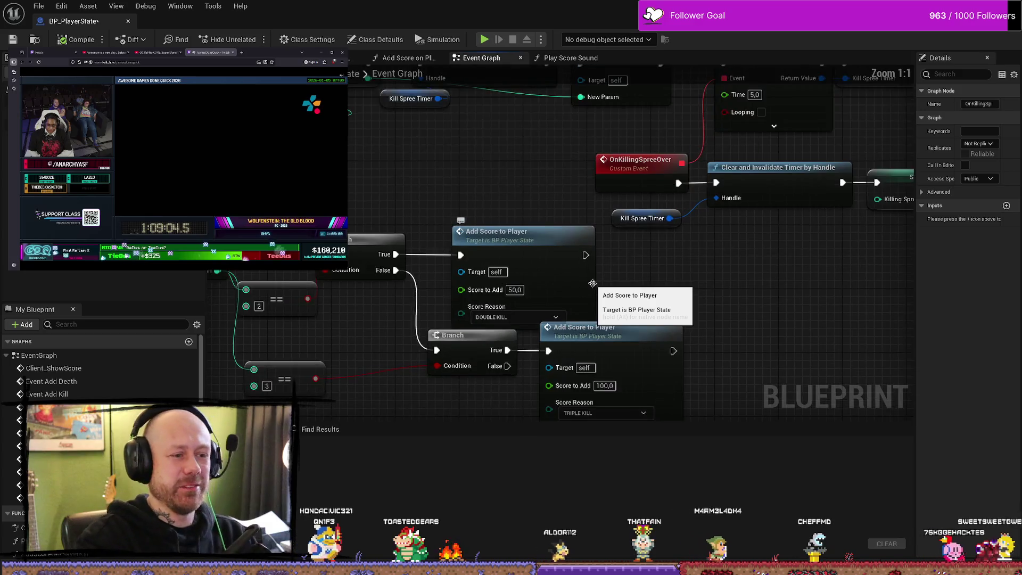
{"action": "mouse_move", "coordinate": [724, 302]}
{"action": "left_mouse_down"}
{"action": "mouse_move", "coordinate": [682, 249]}
{"action": "mouse_move", "coordinate": [660, 266]}
{"action": "left_mouse_up"}
{"action": "scroll", "coordinate": [654, 274], "scroll_direction": "down", "scroll_amount": 3}
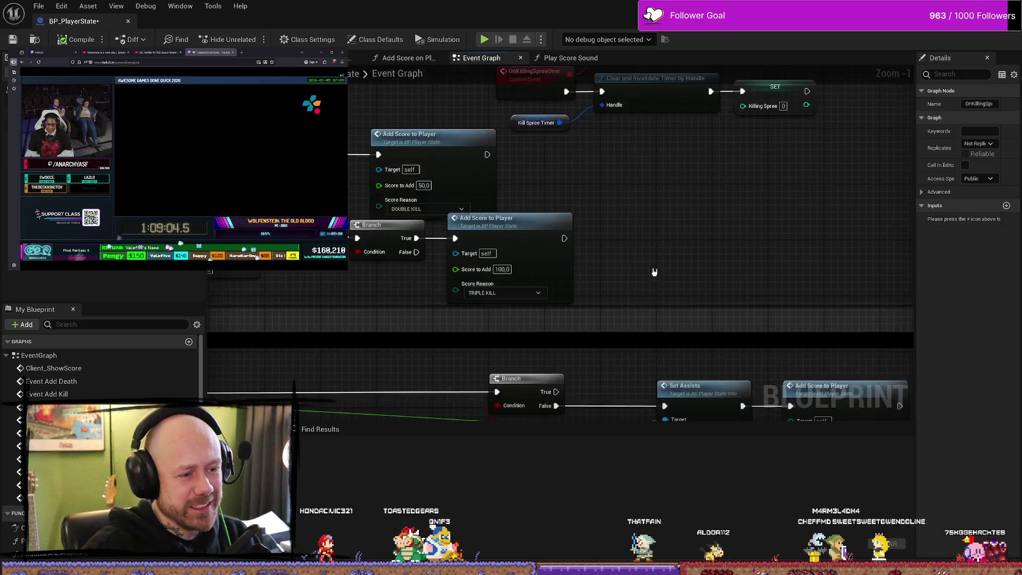
{"action": "scroll", "coordinate": [567, 309], "scroll_direction": "up", "scroll_amount": 3}
{"action": "left_click_drag", "start_coordinate": [567, 309], "coordinate": [674, 256]}
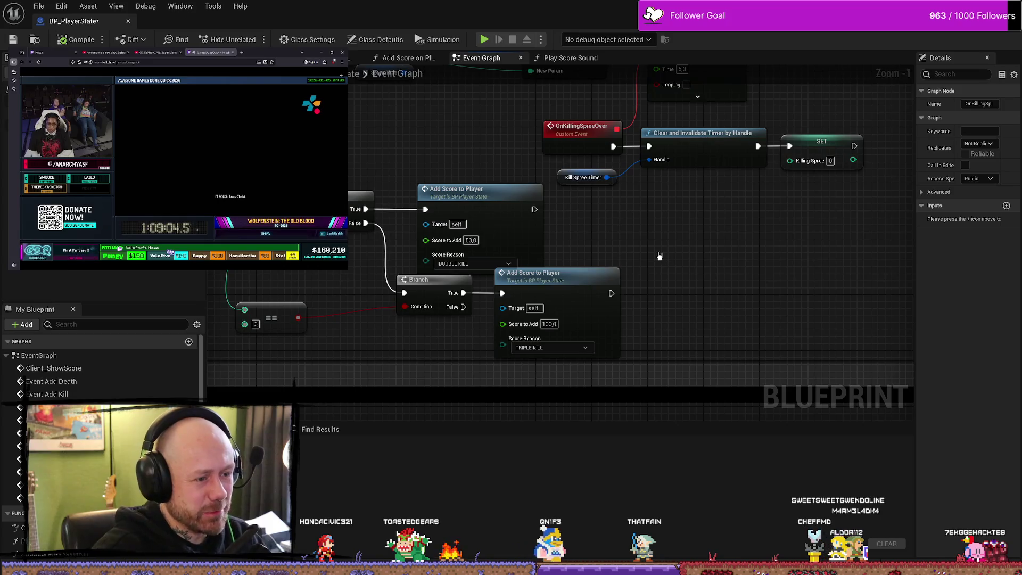
{"action": "left_click_drag", "start_coordinate": [449, 356], "coordinate": [583, 352]}
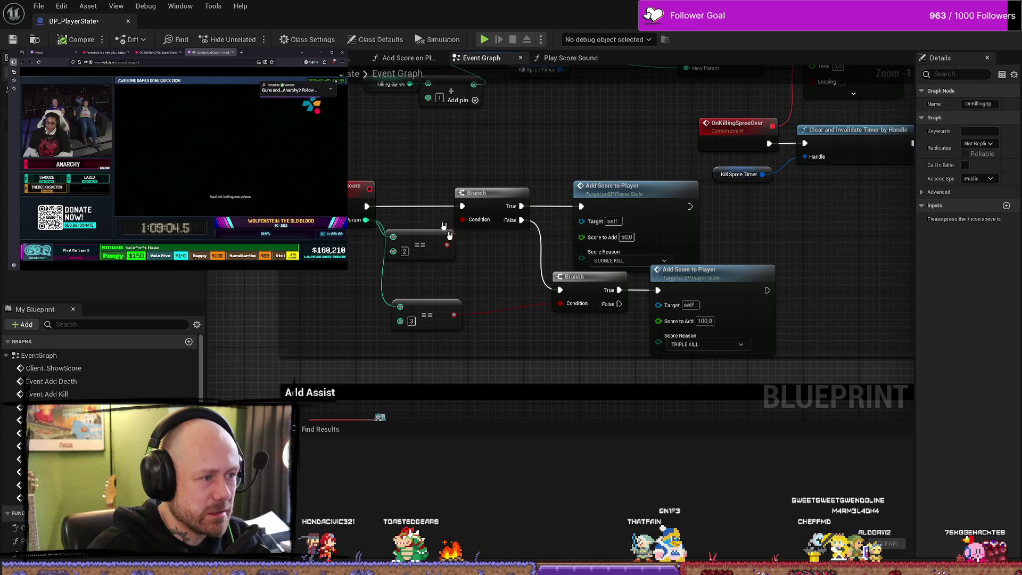
{"action": "left_click", "coordinate": [591, 189]}
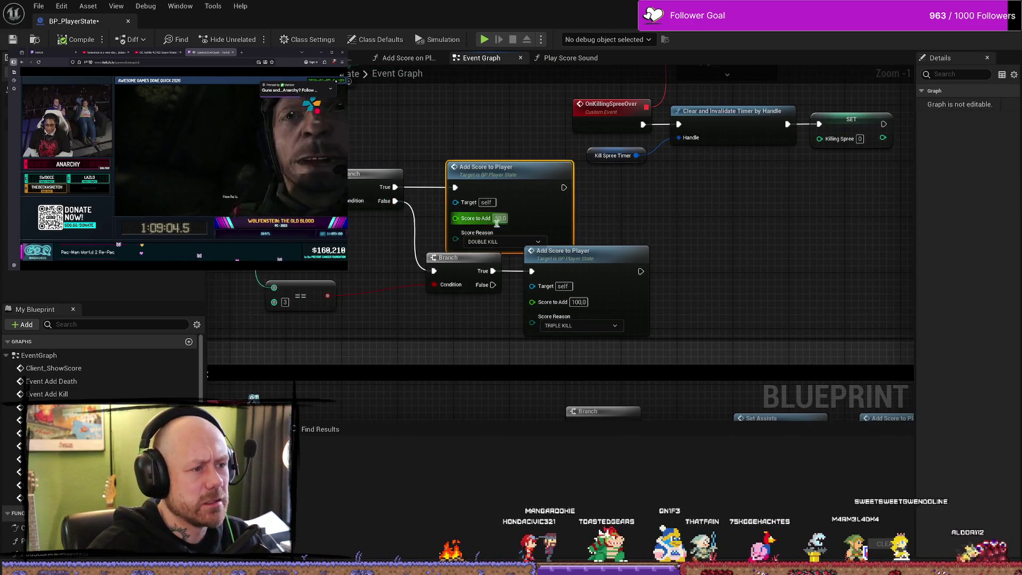
{"action": "left_click_drag", "start_coordinate": [376, 264], "coordinate": [439, 264]}
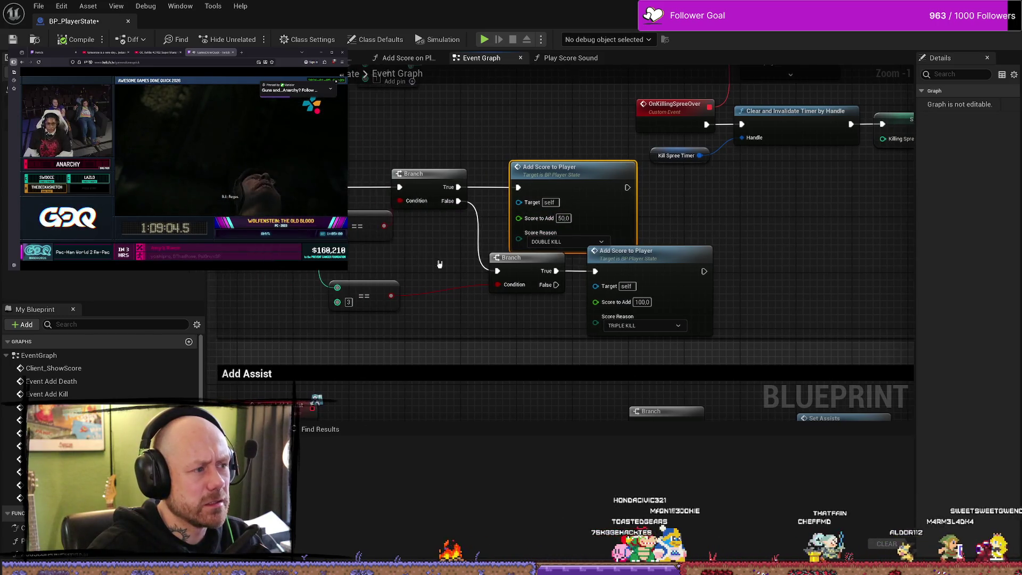
{"action": "left_click_drag", "start_coordinate": [714, 205], "coordinate": [690, 204]}
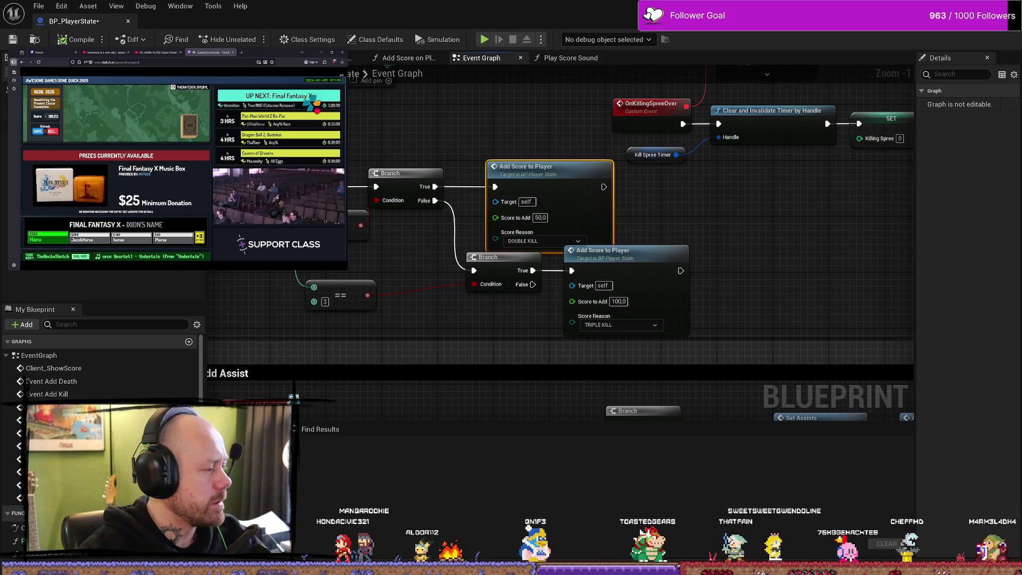
{"action": "mouse_move", "coordinate": [870, 270]}
{"action": "left_mouse_down"}
{"action": "mouse_move", "coordinate": [791, 297]}
{"action": "mouse_move", "coordinate": [736, 245]}
{"action": "left_mouse_up"}
{"action": "scroll", "coordinate": [800, 244], "scroll_direction": "down", "scroll_amount": 2}
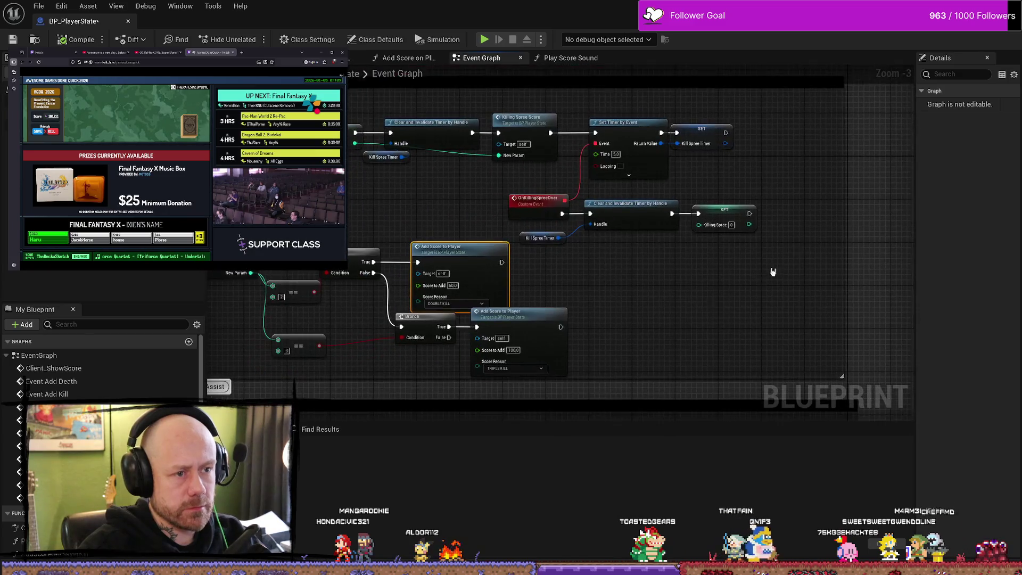
{"action": "mouse_move", "coordinate": [183, 170]}
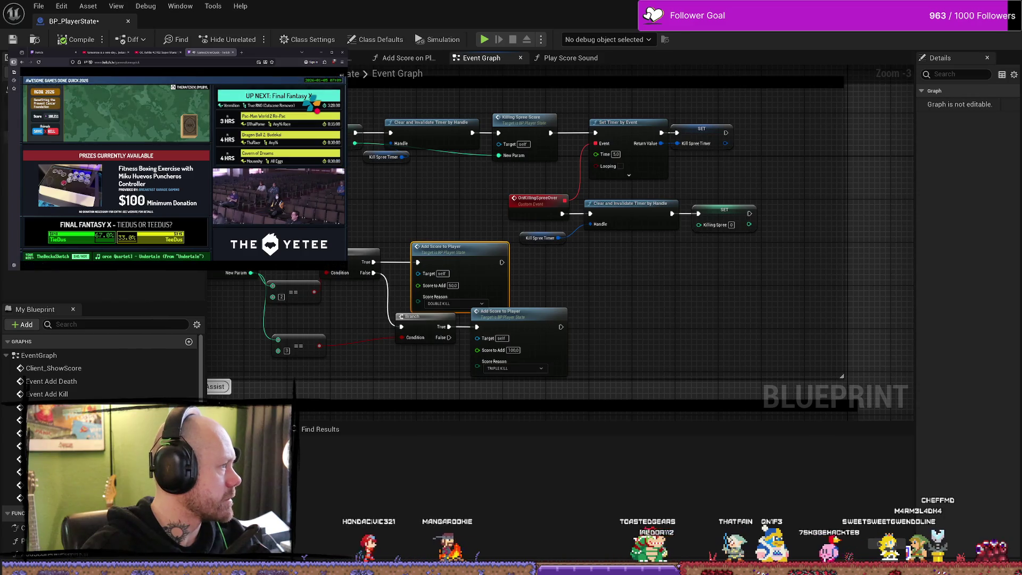
{"action": "key", "text": "ctrl+t"}
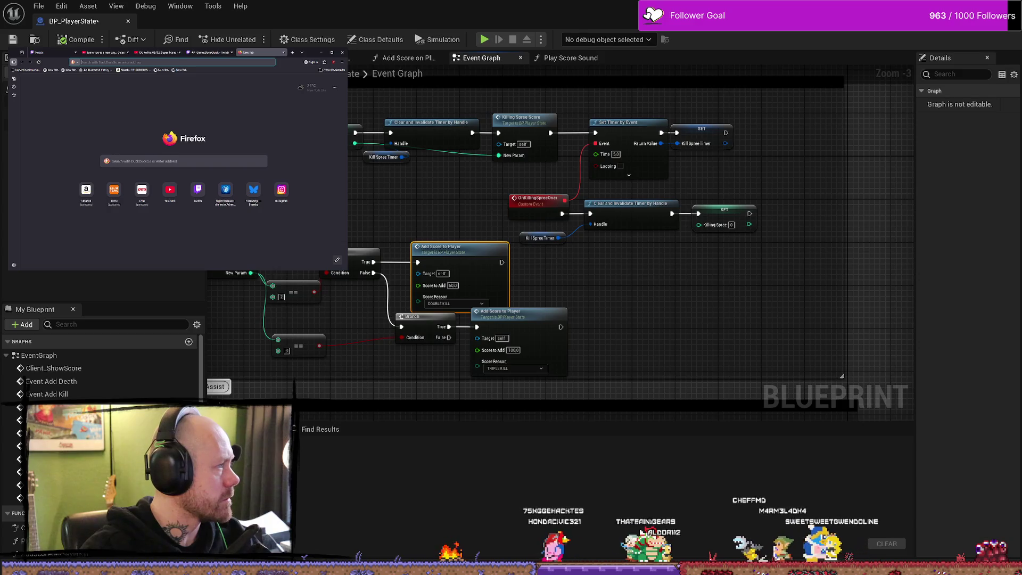
Close the new Firefox tab and switch from Unreal to the browser's YouTube tutorial.
{"action": "key", "text": "ctrl+w"}
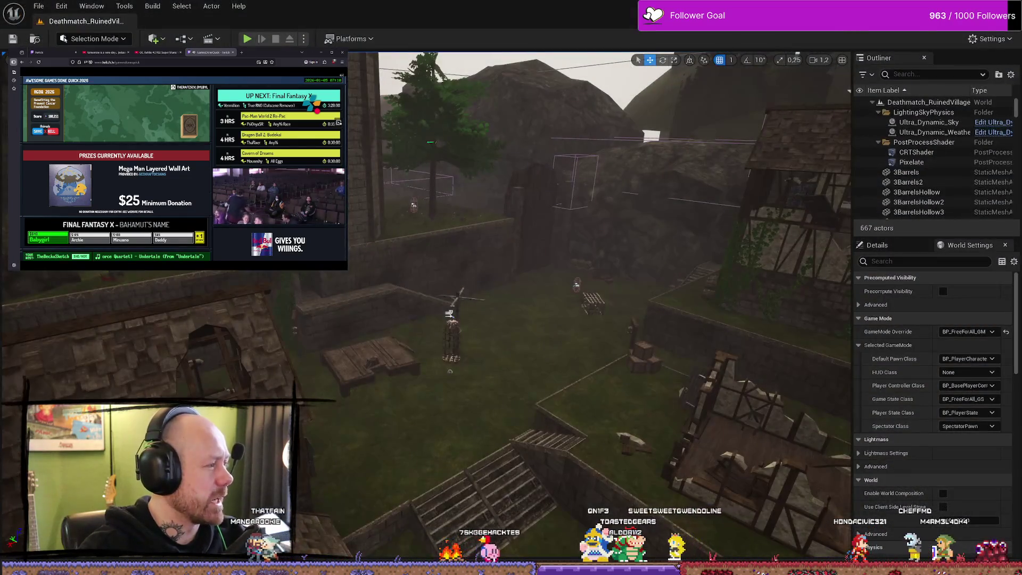
{"action": "key", "text": "alt+Tab"}
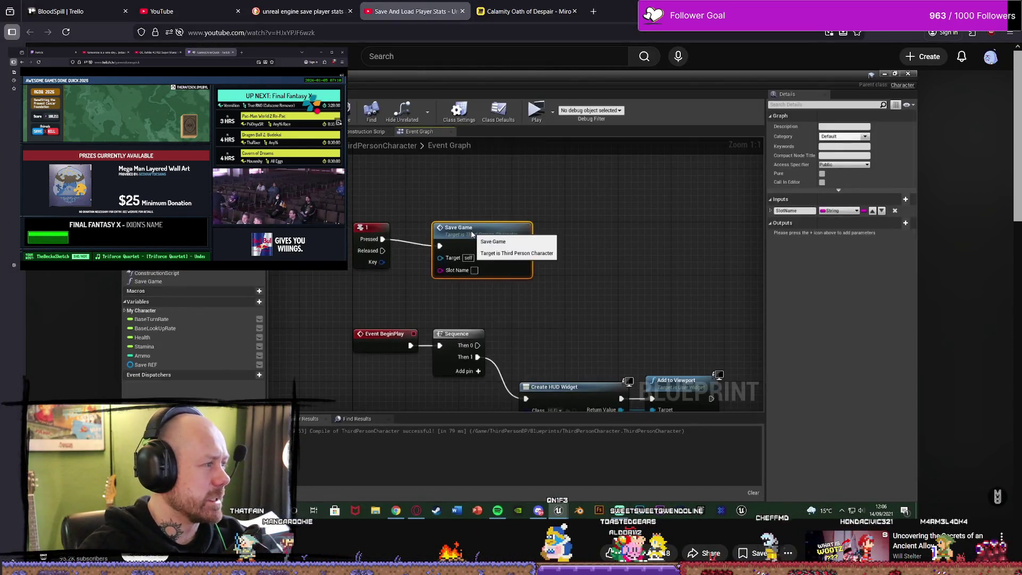
Switch between tabs and close the 'unreal engine save player stats' search tab.
{"action": "left_click", "coordinate": [527, 12]}
{"action": "left_click", "coordinate": [594, 11]}
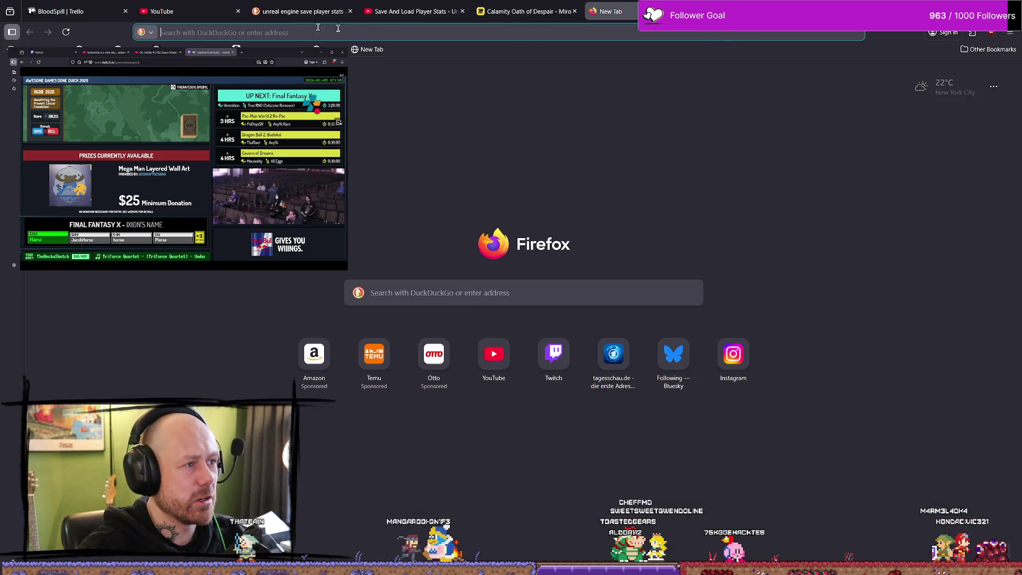
{"action": "left_click", "coordinate": [301, 11]}
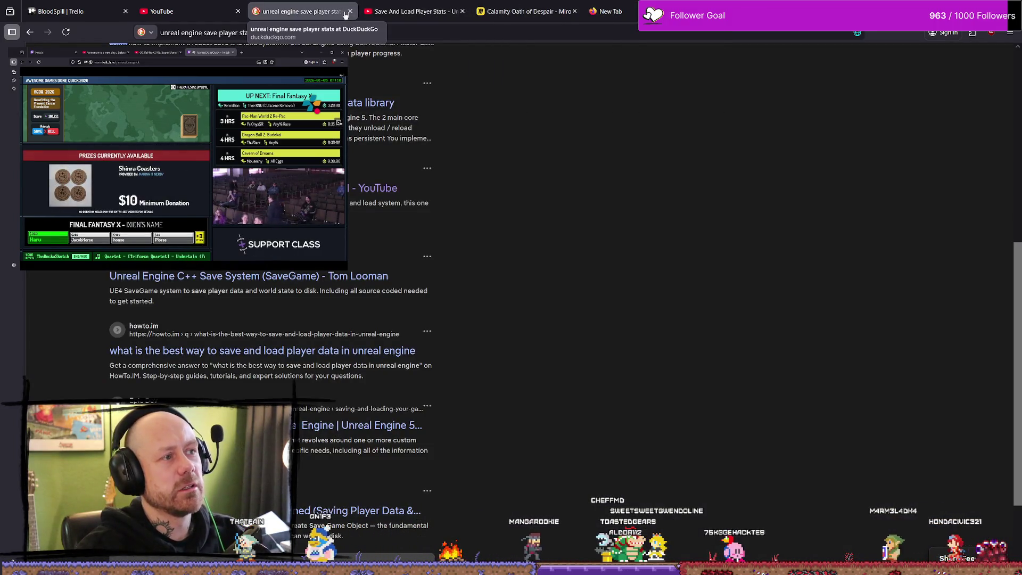
{"action": "left_click", "coordinate": [350, 11]}
{"action": "left_click", "coordinate": [569, 17]}
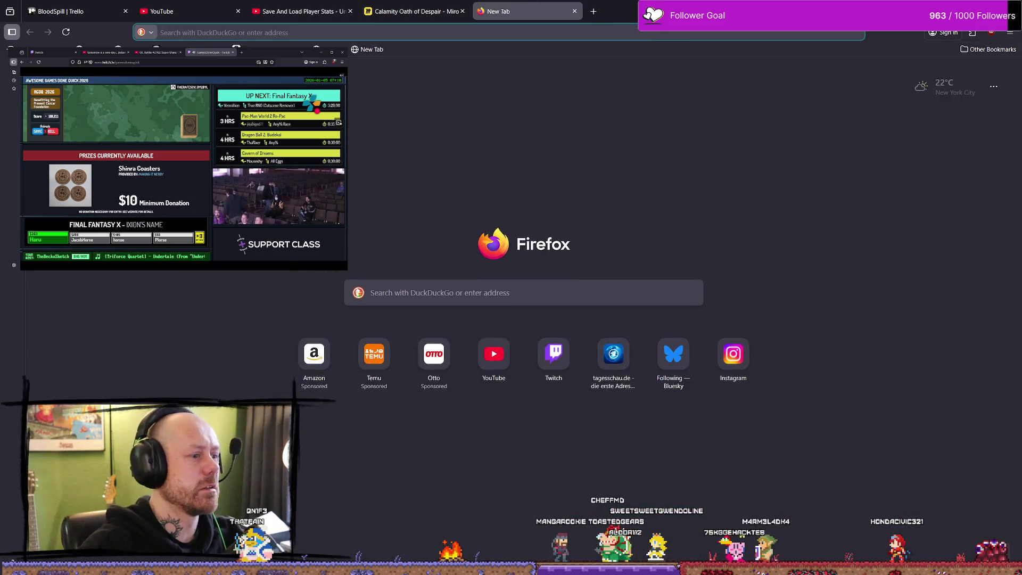
Type 'can you' in the address bar, delete it, and drag the tab off to another screen.
{"action": "left_click", "coordinate": [385, 33]}
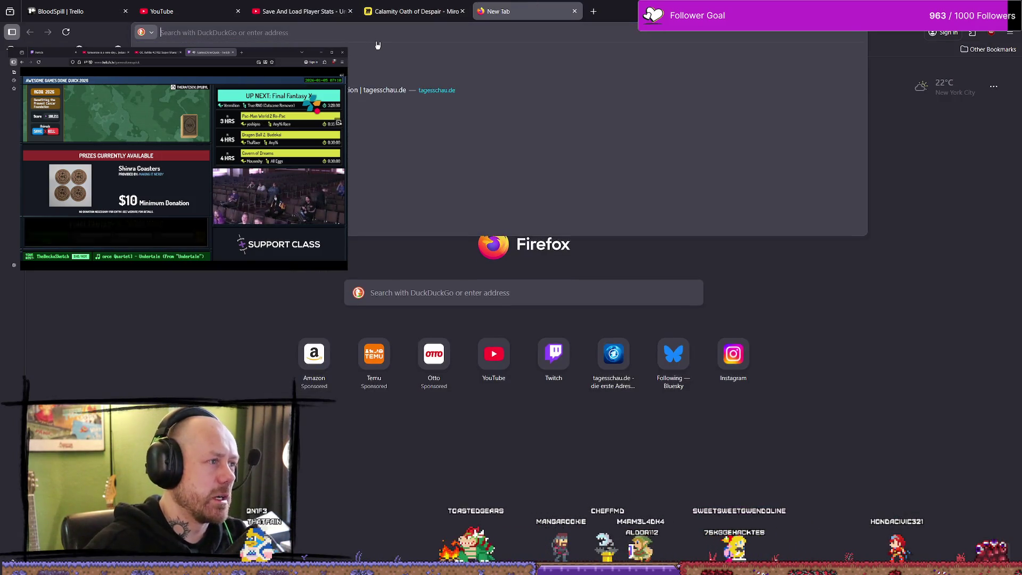
{"action": "type", "text": "can you"}
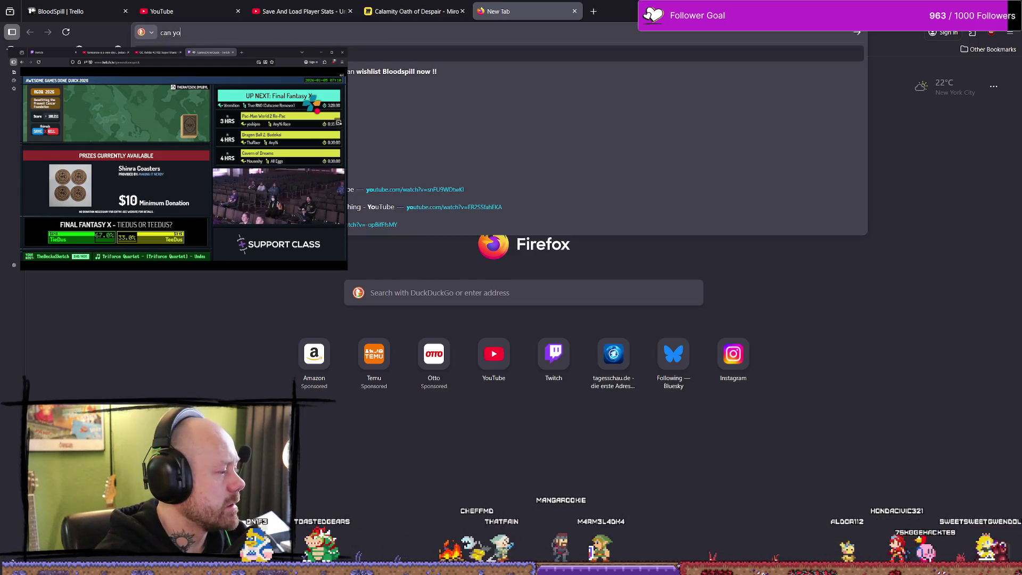
{"action": "key", "text": "BackSpace"}
{"action": "key", "text": "BackSpace"}
{"action": "key", "text": "BackSpace"}
{"action": "mouse_move", "coordinate": [527, 11]}
{"action": "left_mouse_down"}
{"action": "mouse_move", "coordinate": [638, 73]}
{"action": "mouse_move", "coordinate": [568, 93]}
{"action": "mouse_move", "coordinate": [791, 281]}
{"action": "mouse_move", "coordinate": [814, 288]}
{"action": "left_mouse_up"}
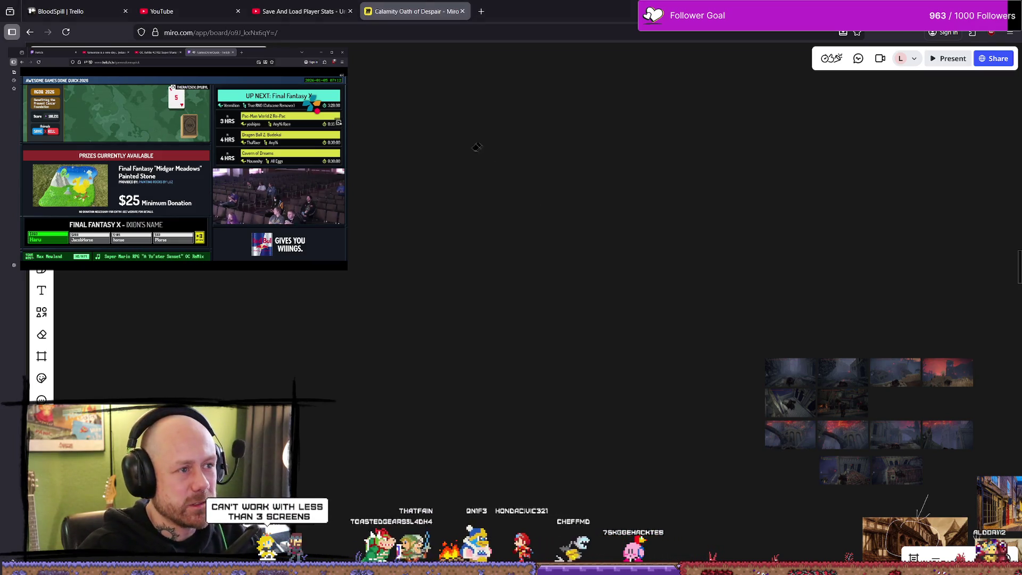
Zoom around the Miro town-reference board, then return to the Unreal Engine editor.
{"action": "scroll", "coordinate": [704, 296], "scroll_direction": "up", "scroll_amount": 3}
{"action": "scroll", "coordinate": [773, 296], "scroll_direction": "down", "scroll_amount": 5}
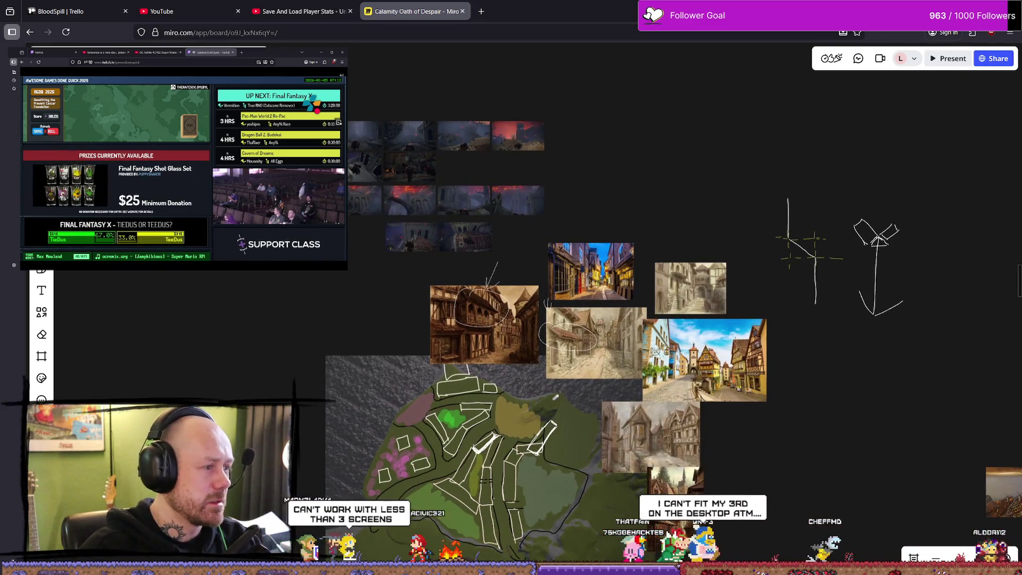
{"action": "scroll", "coordinate": [660, 323], "scroll_direction": "down", "scroll_amount": 2}
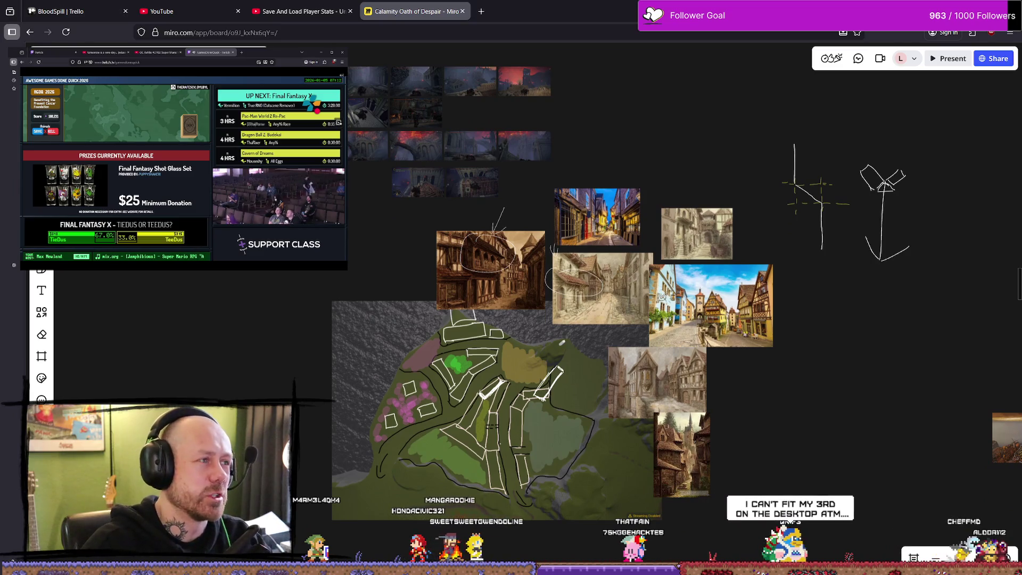
{"action": "key", "text": "alt+Tab"}
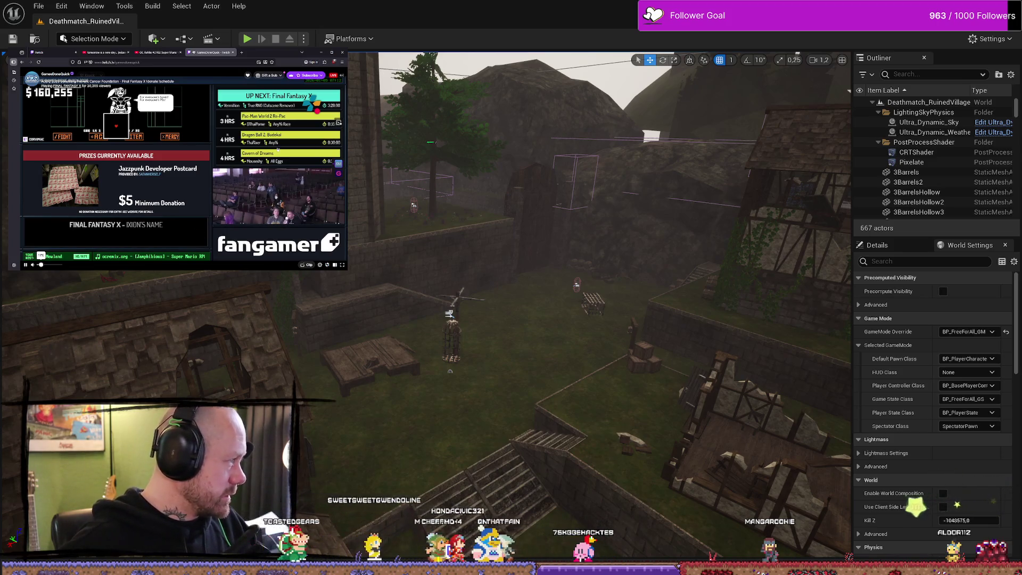
Open a new Firefox tab and tear it off into its own separate window.
{"action": "left_click", "coordinate": [241, 52]}
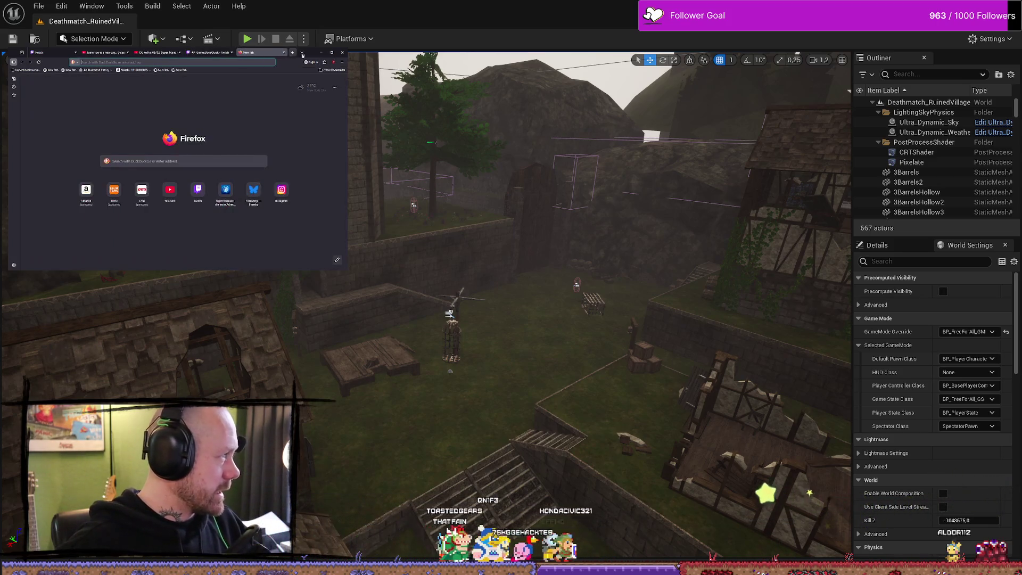
{"action": "left_click_drag", "start_coordinate": [256, 52], "coordinate": [425, 116]}
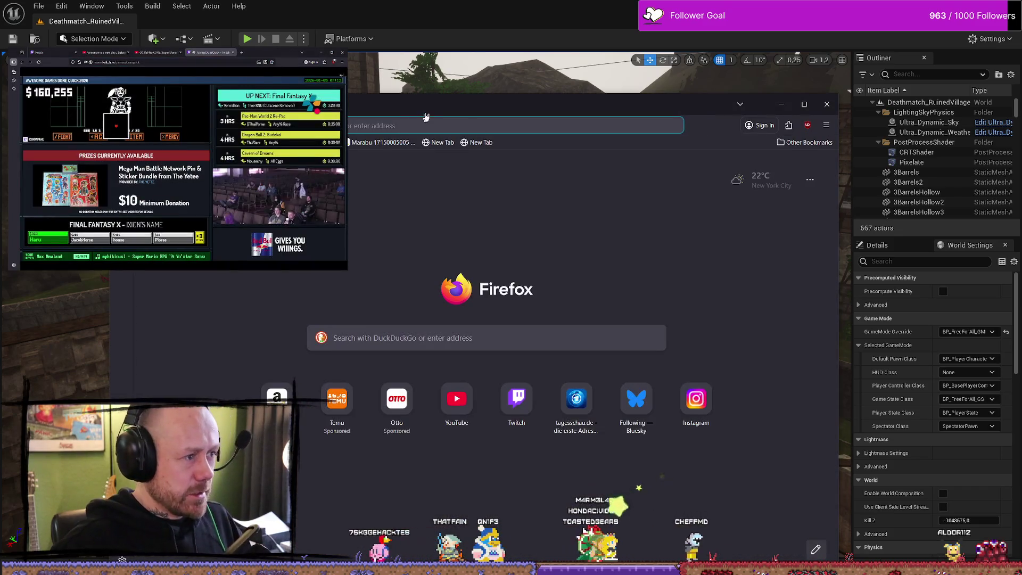
Search for 'awesome games done quick 2026 schedule' and open the GamesPress press release.
{"action": "type", "text": "a"}
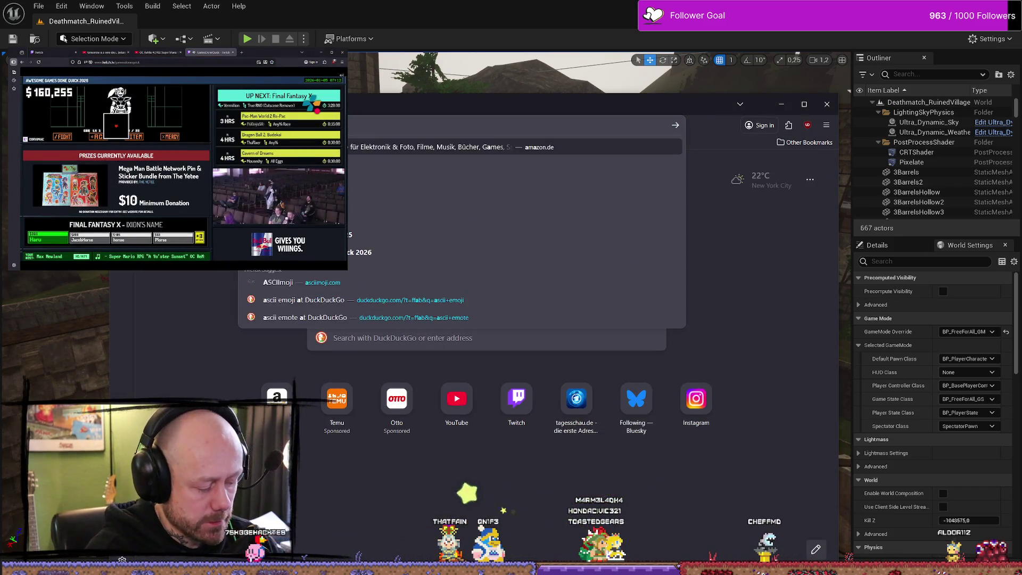
{"action": "type", "text": "wesome"}
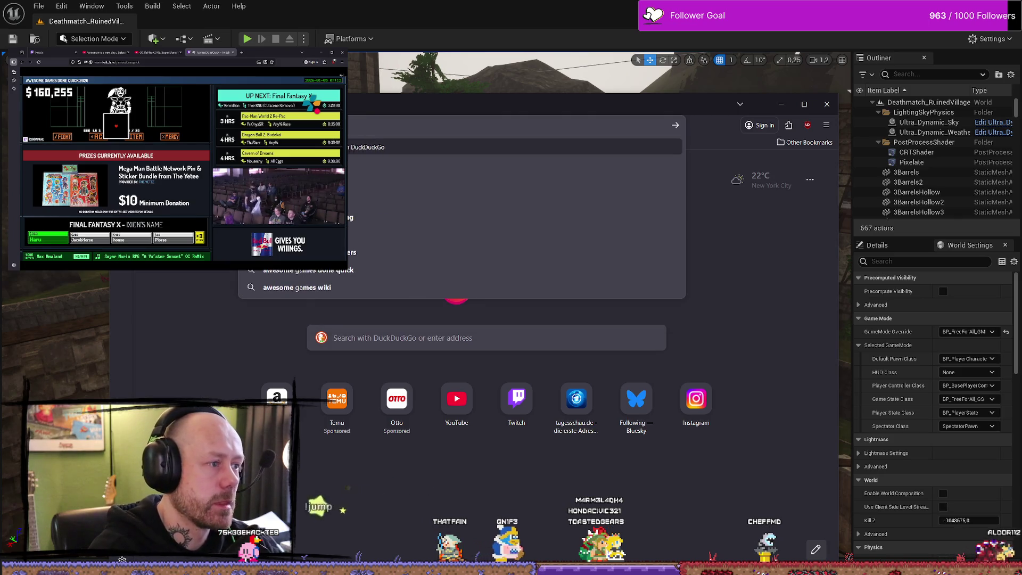
{"action": "type", "text": "ames done quick 2026 "}
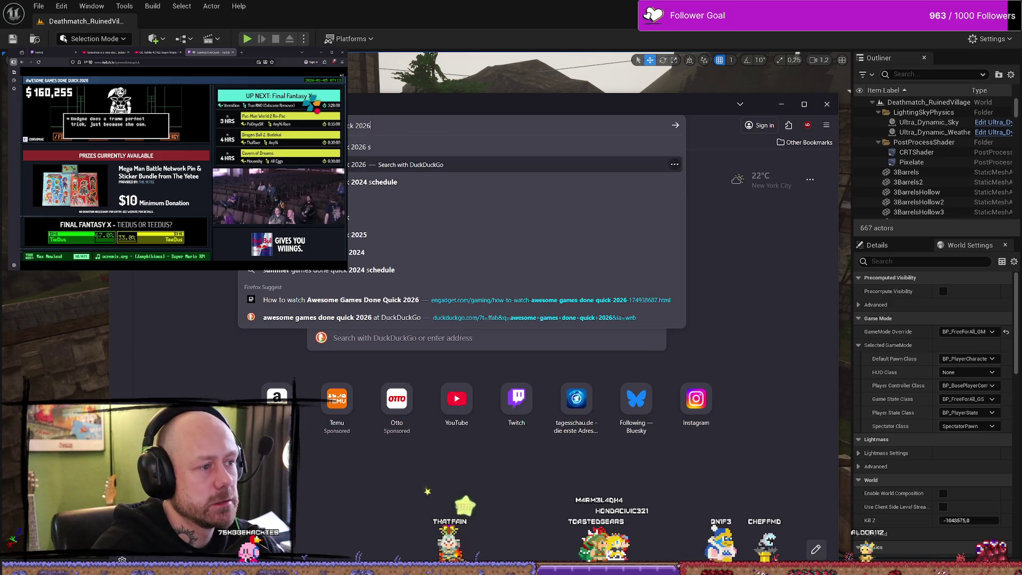
{"action": "type", "text": "chedule"}
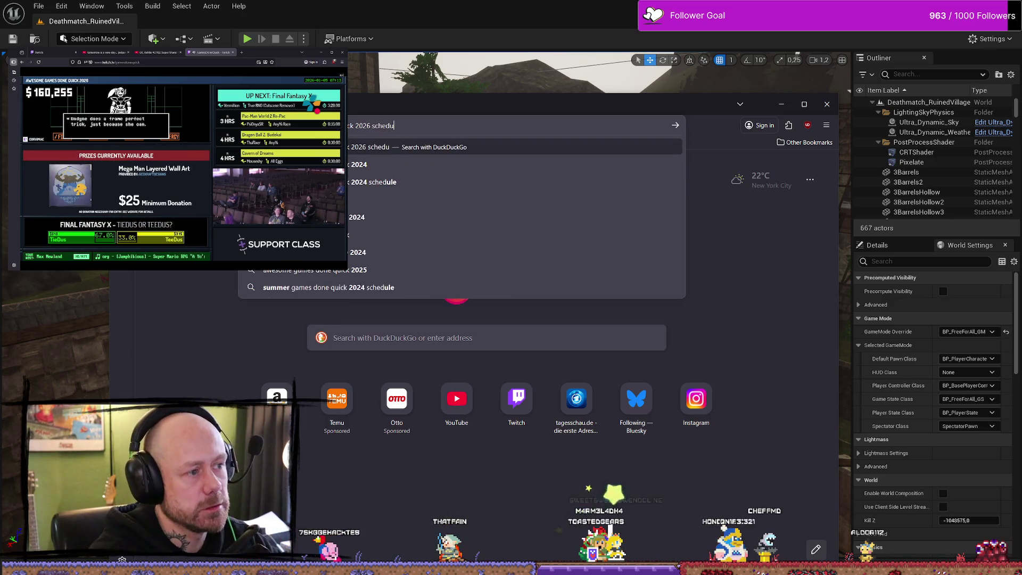
{"action": "key", "text": "Return"}
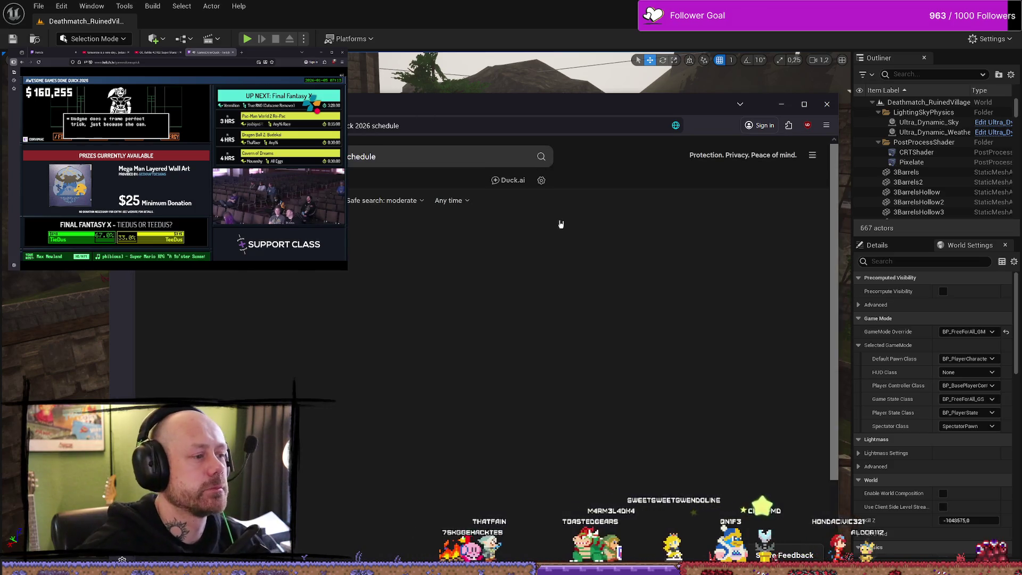
{"action": "left_click", "coordinate": [482, 244]}
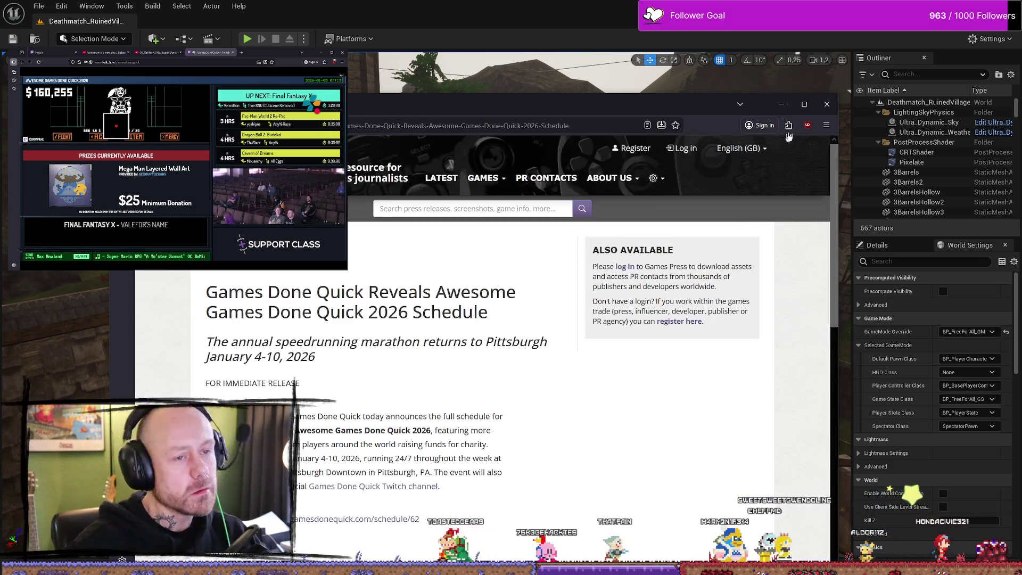
Maximize the window and open the gamesdonequick.com/schedule/62 link in a new tab.
{"action": "key", "text": "super+Up"}
{"action": "scroll", "coordinate": [540, 230], "scroll_direction": "down", "scroll_amount": 10}
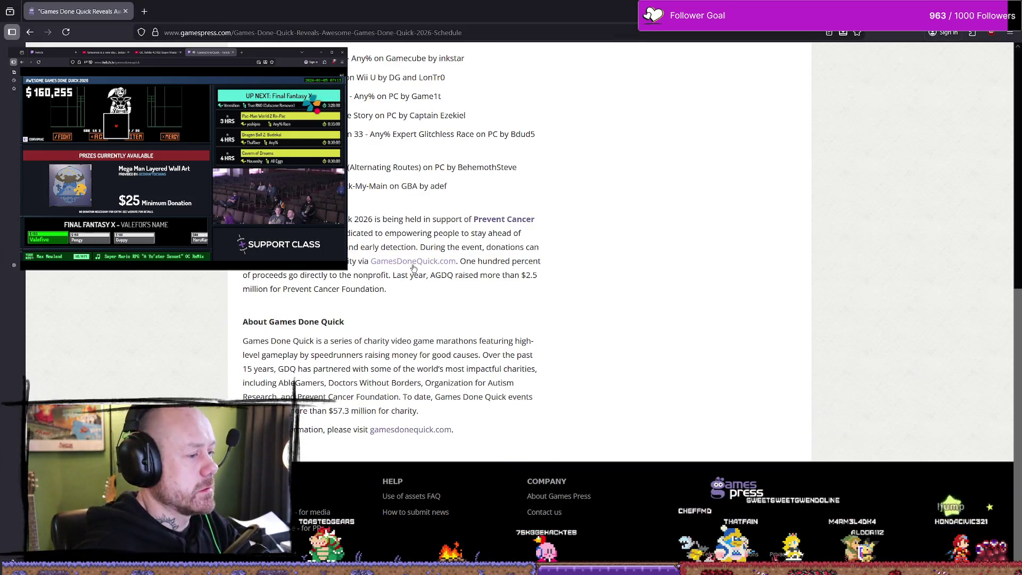
{"action": "scroll", "coordinate": [414, 268], "scroll_direction": "up", "scroll_amount": 10}
{"action": "scroll", "coordinate": [396, 214], "scroll_direction": "down", "scroll_amount": 6}
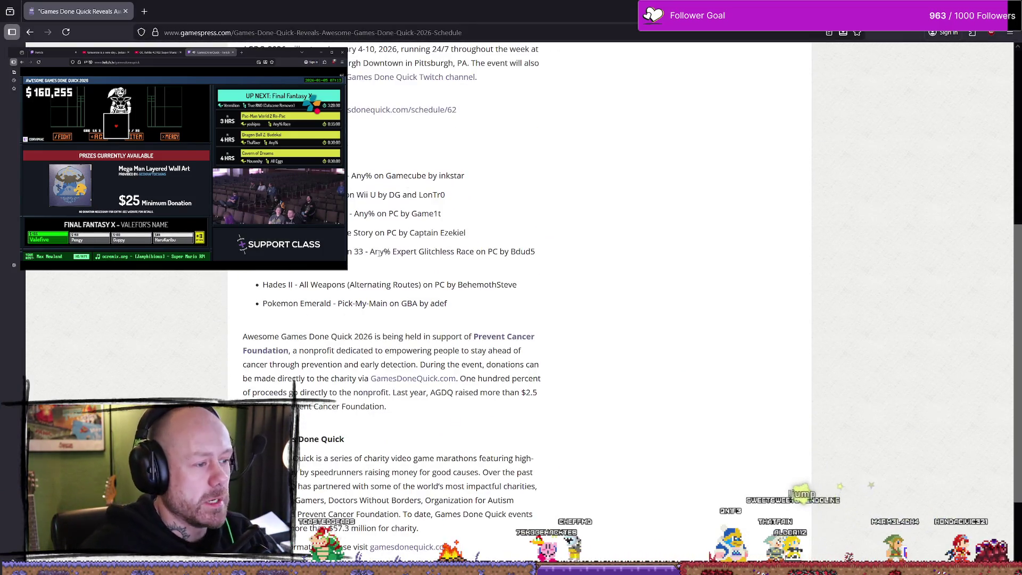
{"action": "scroll", "coordinate": [396, 214], "scroll_direction": "up", "scroll_amount": 2}
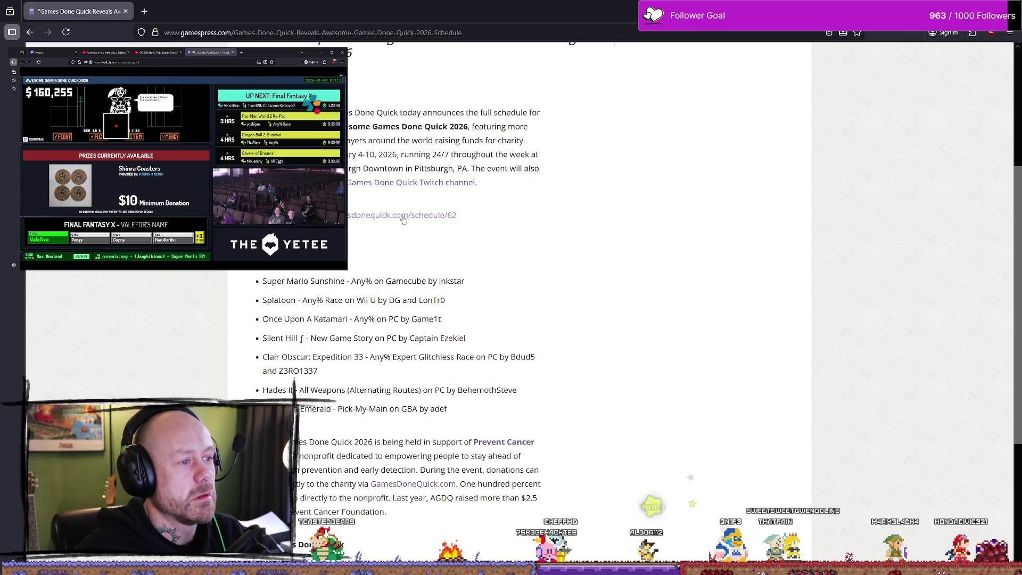
{"action": "left_click", "coordinate": [403, 217]}
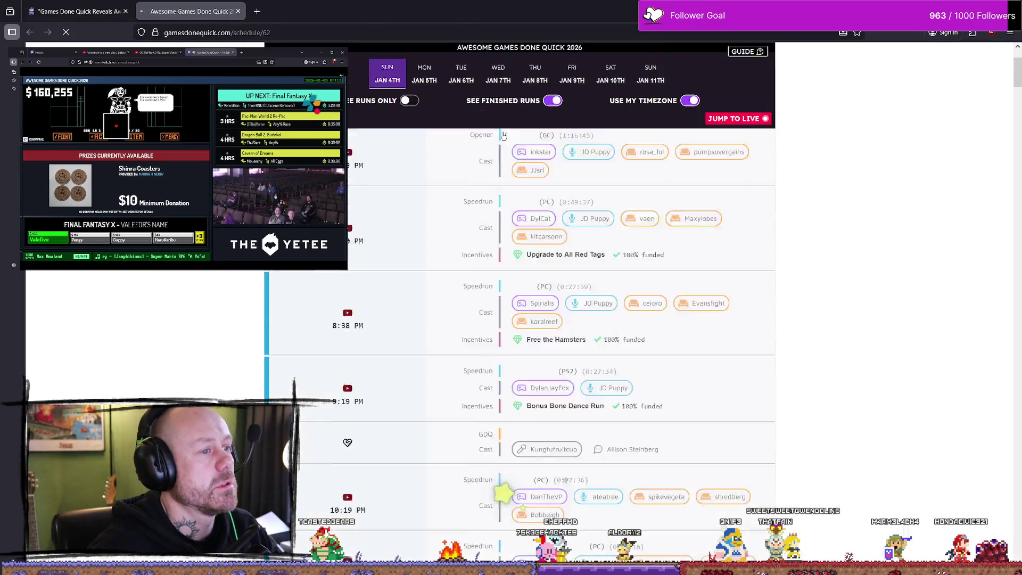
Scroll the AGDQ schedule down to the Pokémon Legends: Z-A run and briefly select its title.
{"action": "scroll", "coordinate": [420, 346], "scroll_direction": "down", "scroll_amount": 6}
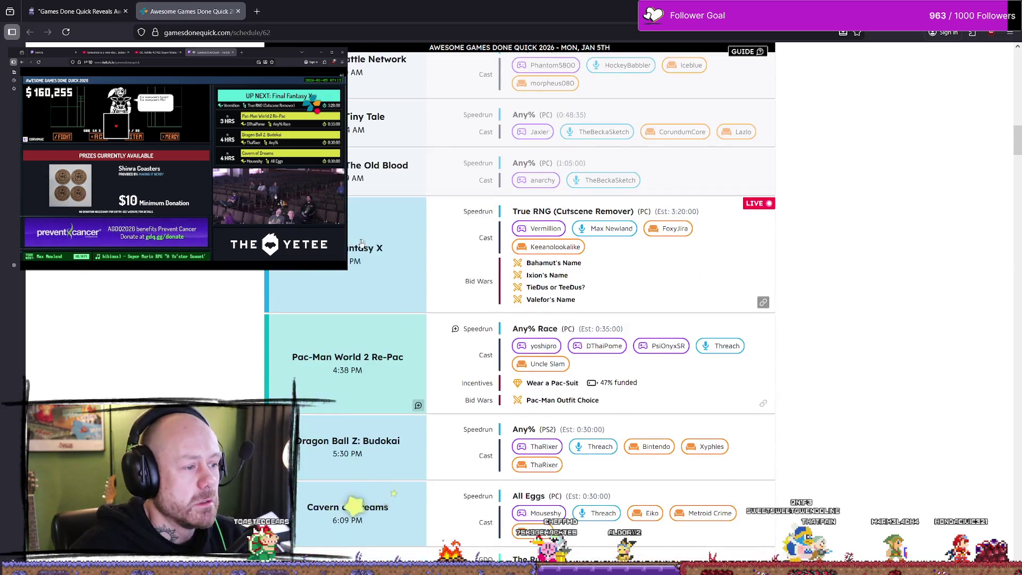
{"action": "scroll", "coordinate": [371, 287], "scroll_direction": "up", "scroll_amount": 1}
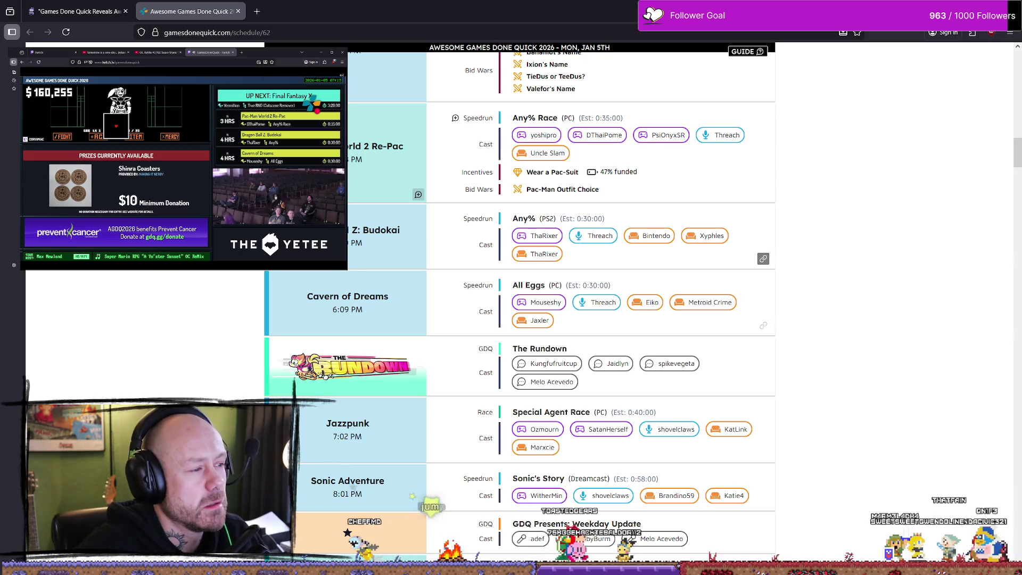
{"action": "scroll", "coordinate": [366, 203], "scroll_direction": "down", "scroll_amount": 2}
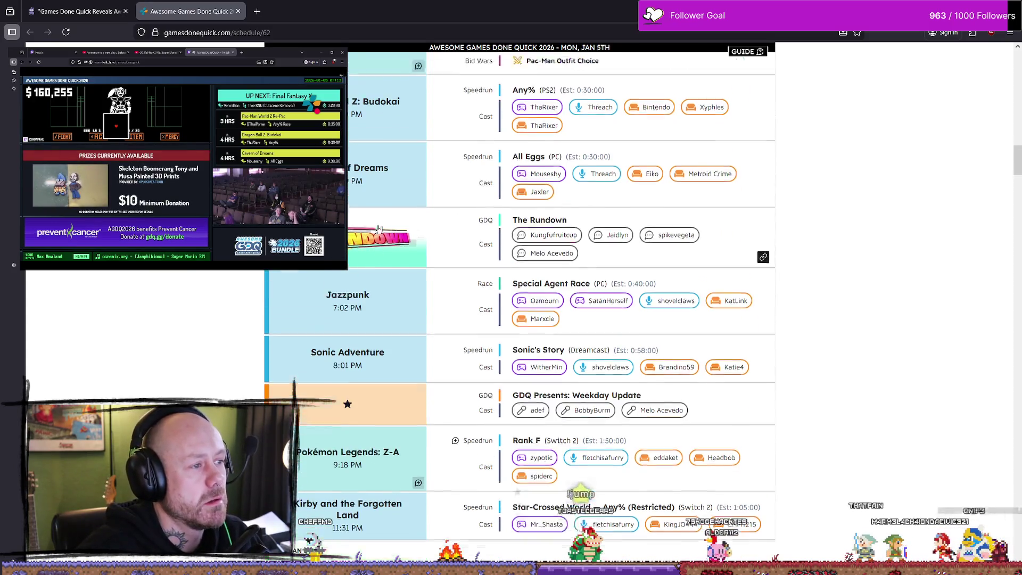
{"action": "scroll", "coordinate": [385, 206], "scroll_direction": "up", "scroll_amount": 3}
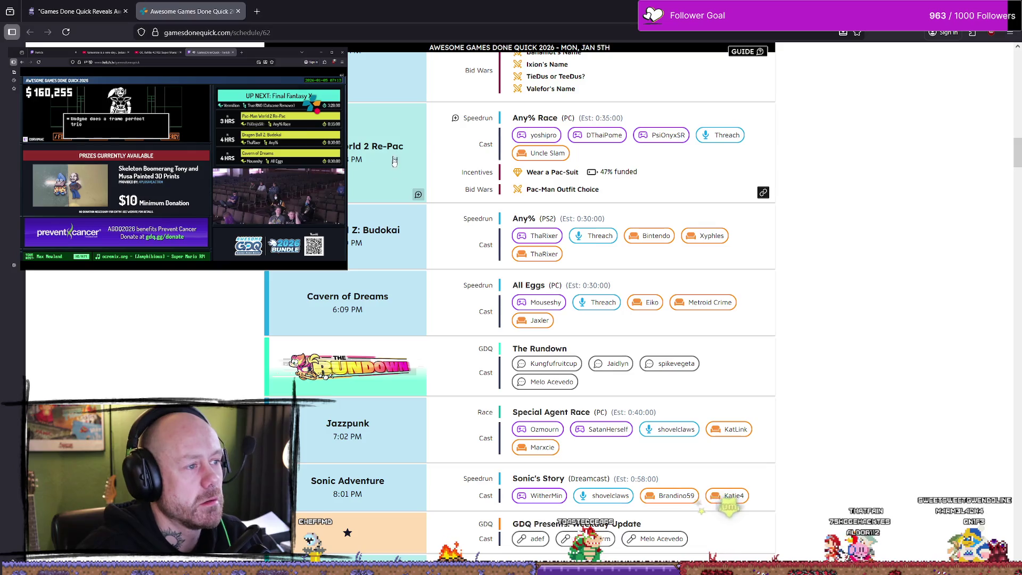
{"action": "scroll", "coordinate": [440, 257], "scroll_direction": "down", "scroll_amount": 2}
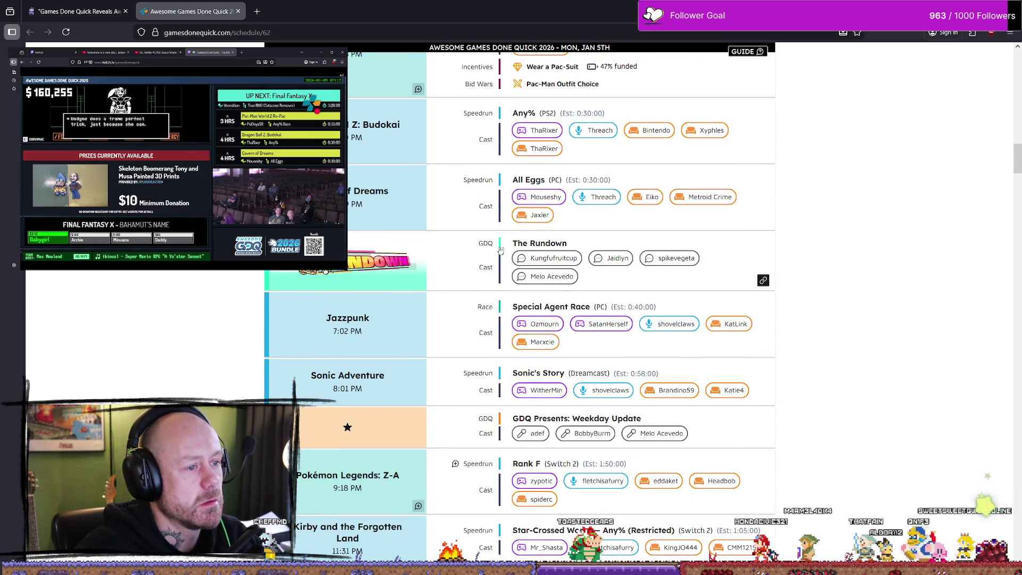
{"action": "scroll", "coordinate": [467, 266], "scroll_direction": "down", "scroll_amount": 2}
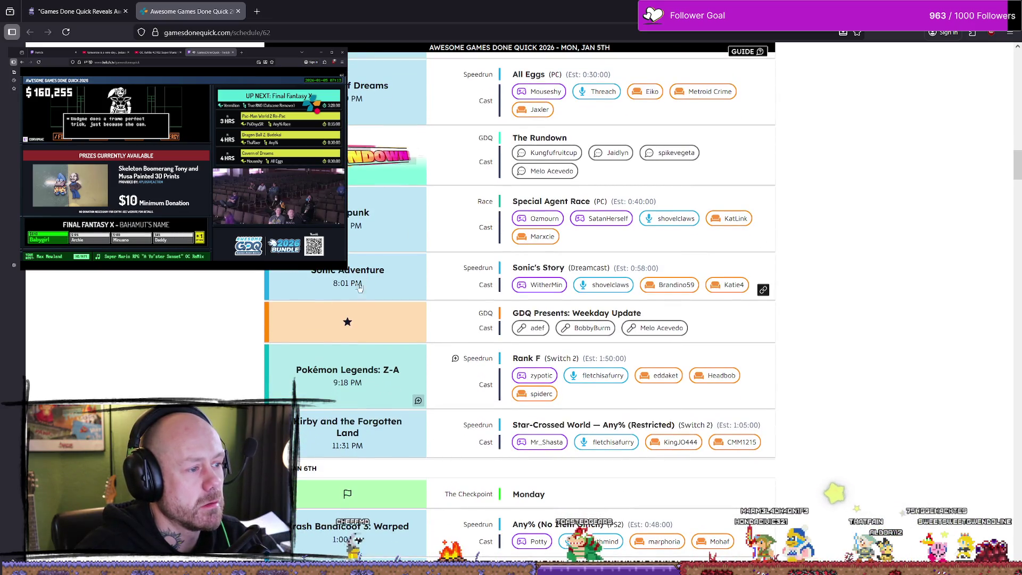
{"action": "scroll", "coordinate": [351, 298], "scroll_direction": "down", "scroll_amount": 2}
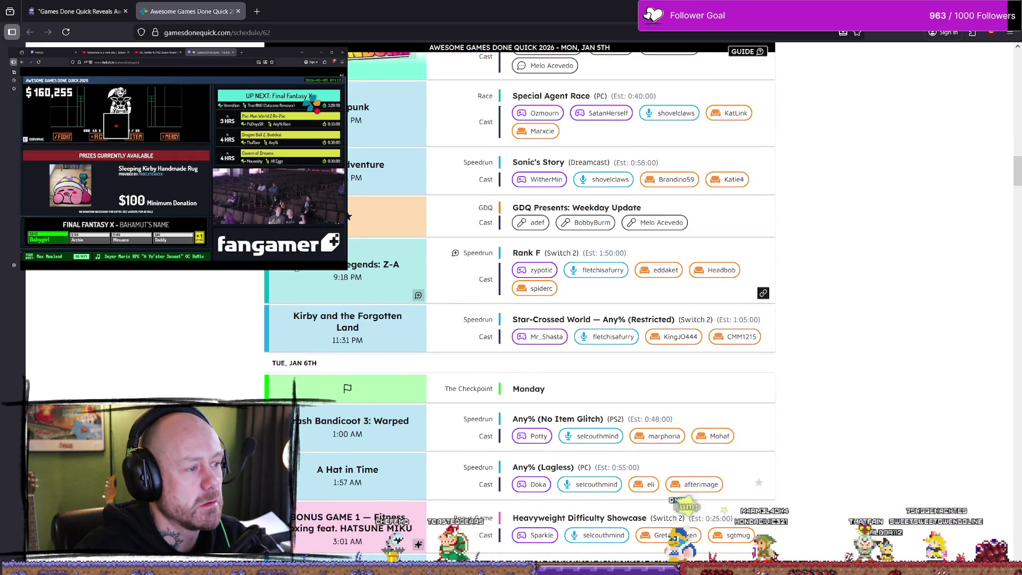
{"action": "triple_click", "coordinate": [403, 265]}
{"action": "left_click", "coordinate": [404, 267]}
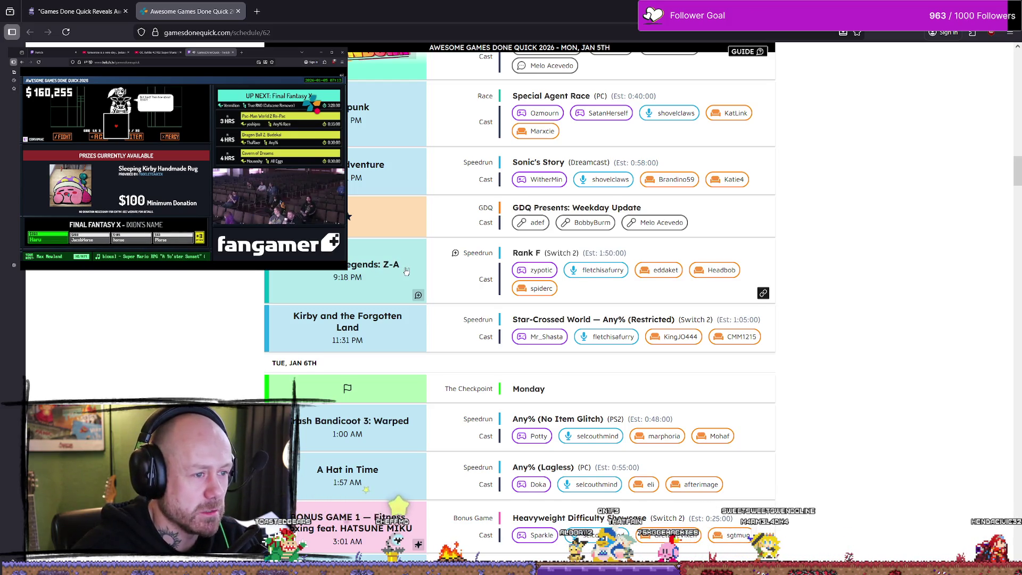
Scroll on to Tuesday morning and highlight the Legacy of Kain: Soul Reaver entry.
{"action": "scroll", "coordinate": [406, 272], "scroll_direction": "down", "scroll_amount": 5}
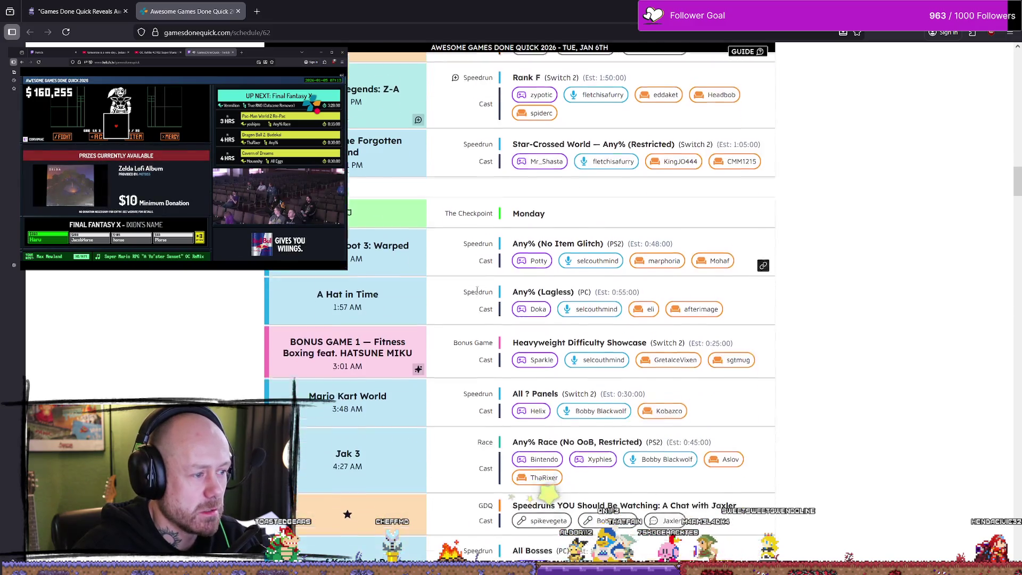
{"action": "scroll", "coordinate": [478, 290], "scroll_direction": "down", "scroll_amount": 4}
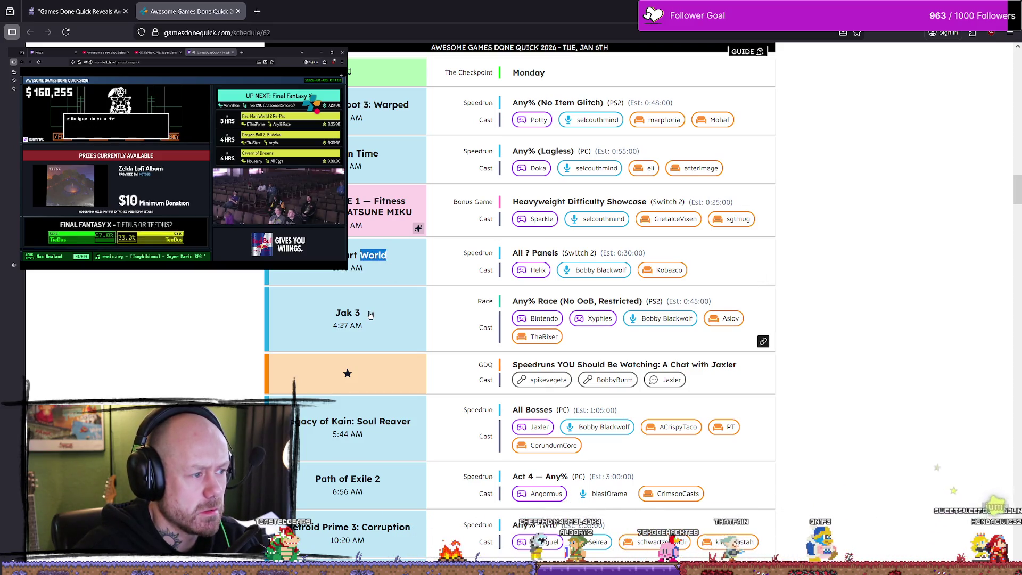
{"action": "scroll", "coordinate": [399, 271], "scroll_direction": "down", "scroll_amount": 3}
{"action": "left_click_drag", "start_coordinate": [286, 316], "coordinate": [411, 317]}
{"action": "left_click_drag", "start_coordinate": [333, 329], "coordinate": [343, 328]}
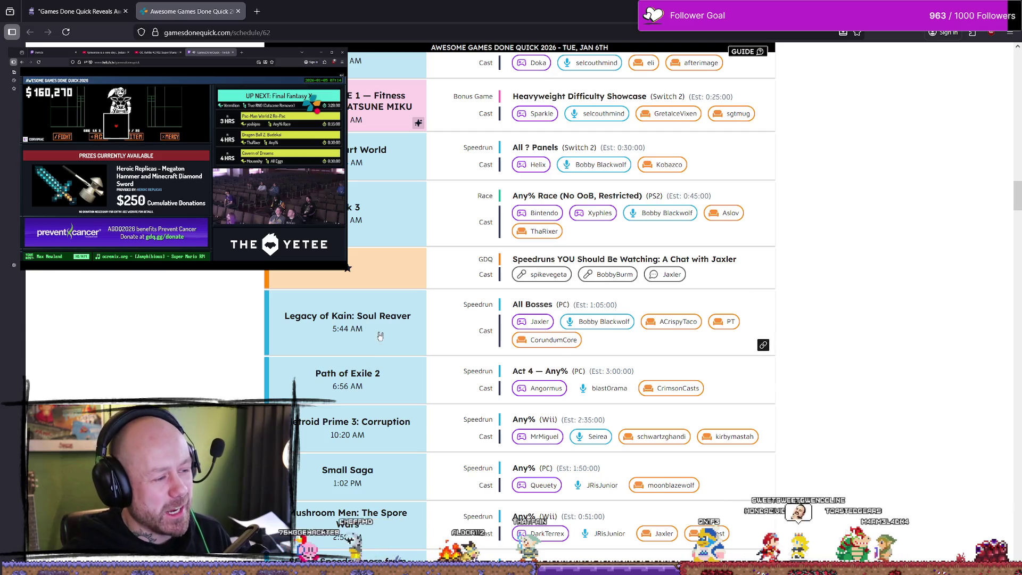
Scroll further through Tuesday and highlight the Borderlands 2 start time.
{"action": "scroll", "coordinate": [413, 341], "scroll_direction": "down", "scroll_amount": 2}
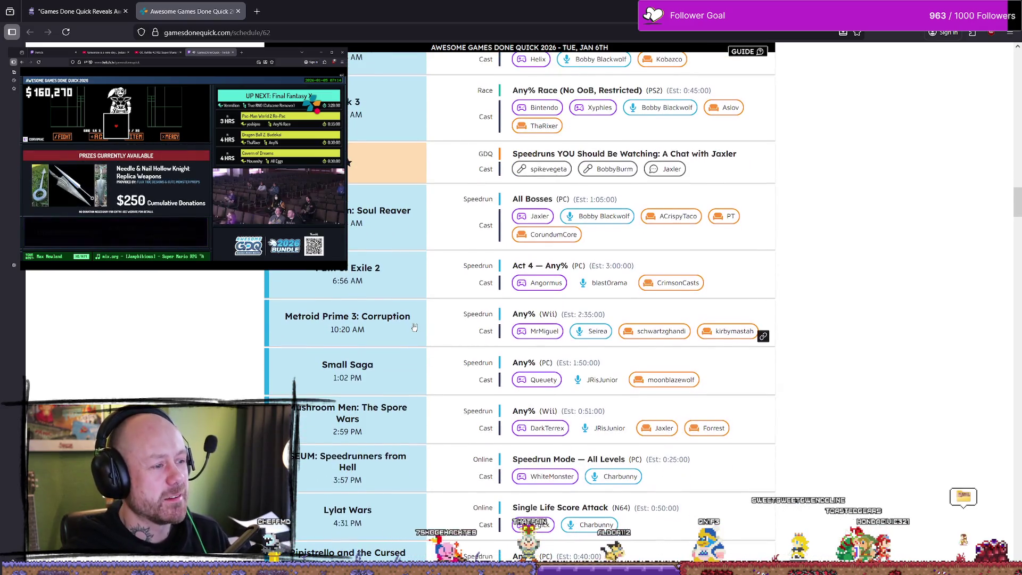
{"action": "scroll", "coordinate": [414, 325], "scroll_direction": "down", "scroll_amount": 2}
{"action": "scroll", "coordinate": [414, 325], "scroll_direction": "down", "scroll_amount": 4}
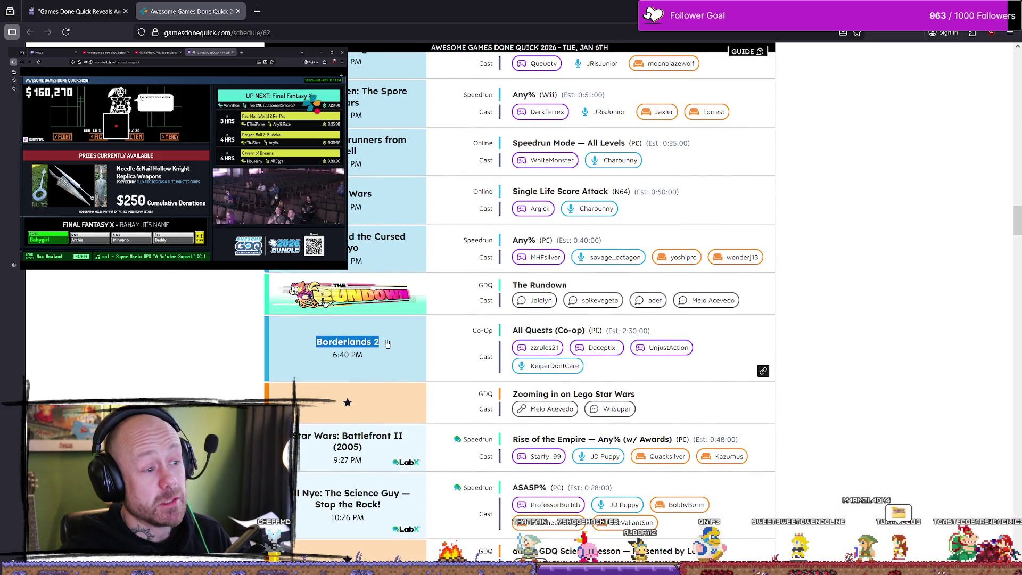
{"action": "left_click_drag", "start_coordinate": [331, 355], "coordinate": [374, 358]}
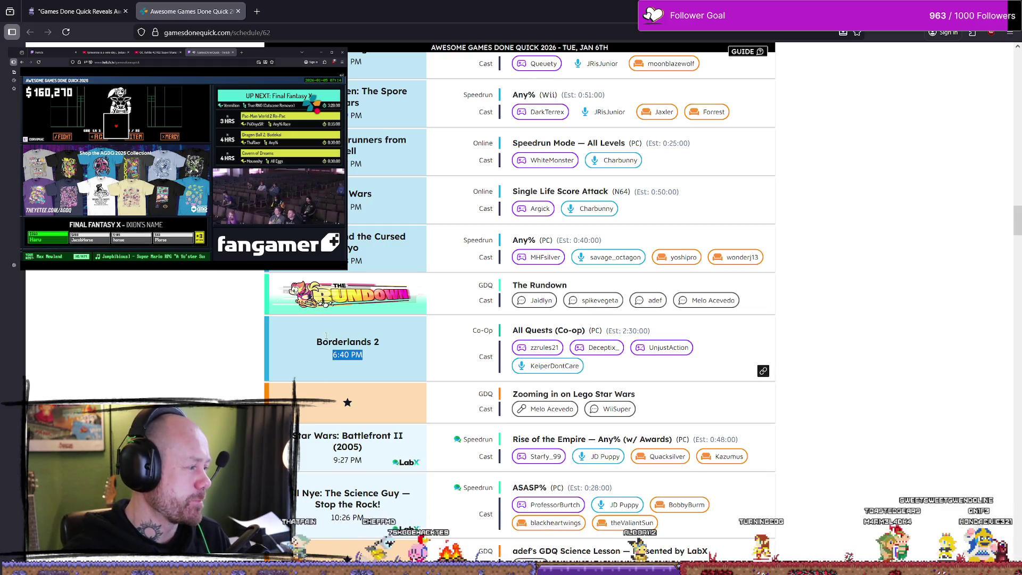
Scroll into Jan 7th, then back up to Metal Gear Solid Δ: Snake Eater at 1:20 AM.
{"action": "scroll", "coordinate": [405, 333], "scroll_direction": "down", "scroll_amount": 4}
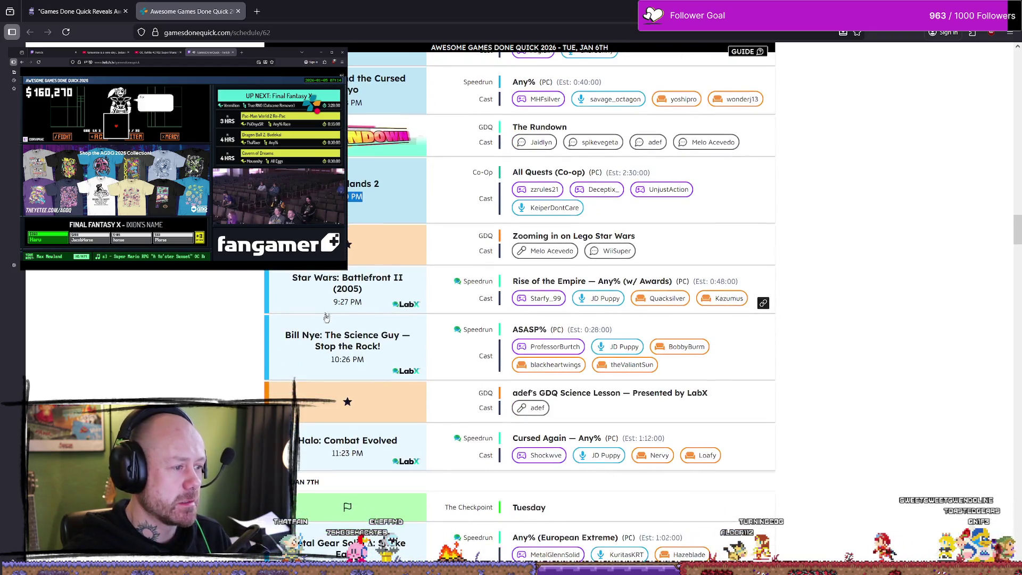
{"action": "scroll", "coordinate": [321, 302], "scroll_direction": "down", "scroll_amount": 4}
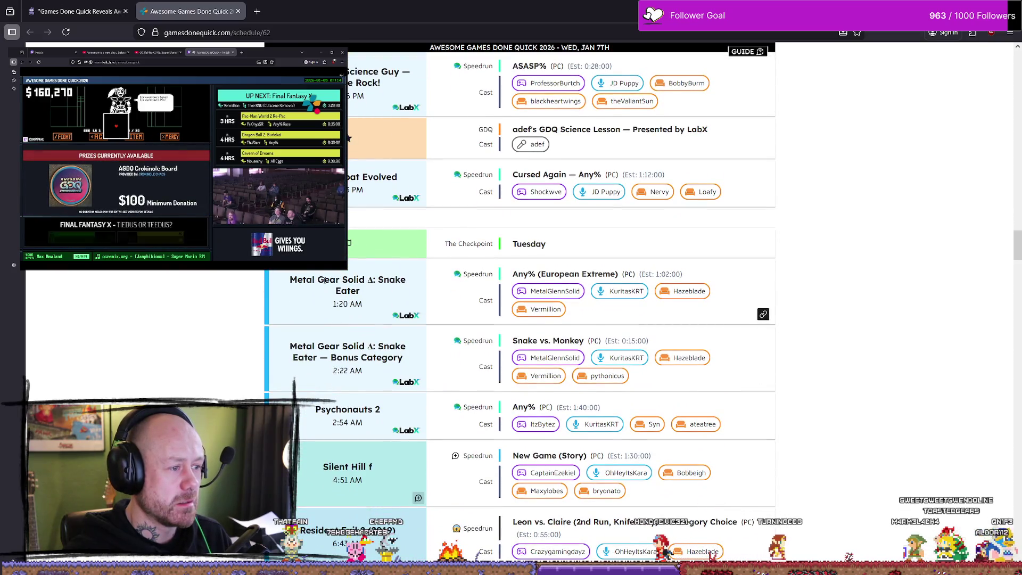
{"action": "scroll", "coordinate": [321, 342], "scroll_direction": "down", "scroll_amount": 3}
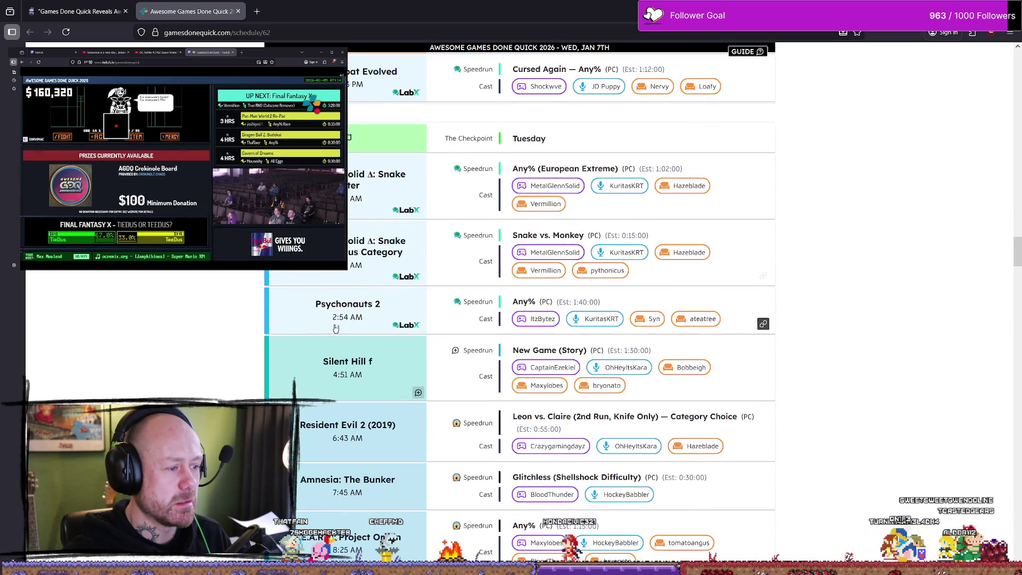
{"action": "scroll", "coordinate": [328, 312], "scroll_direction": "down", "scroll_amount": 5}
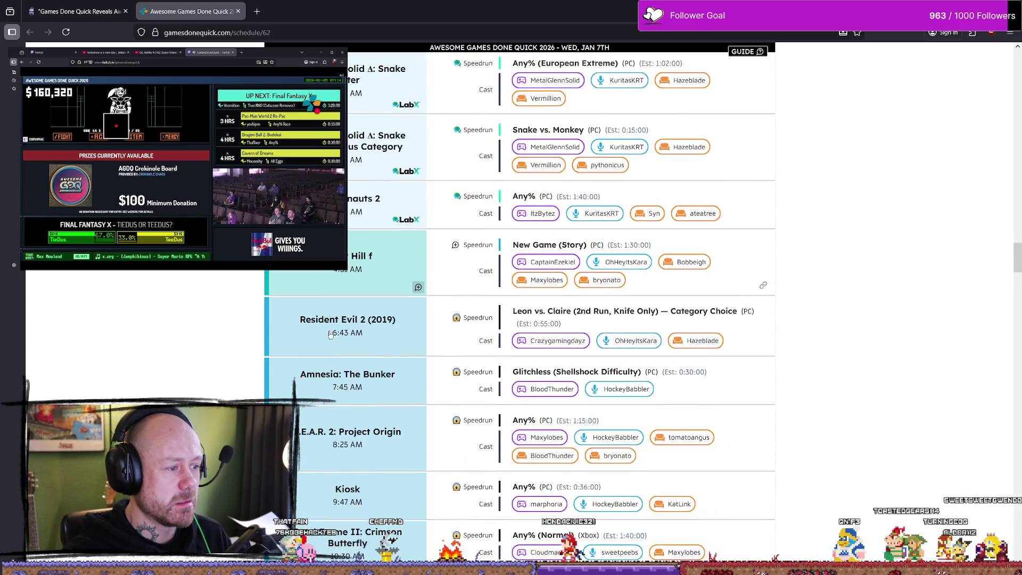
{"action": "scroll", "coordinate": [328, 345], "scroll_direction": "down", "scroll_amount": 4}
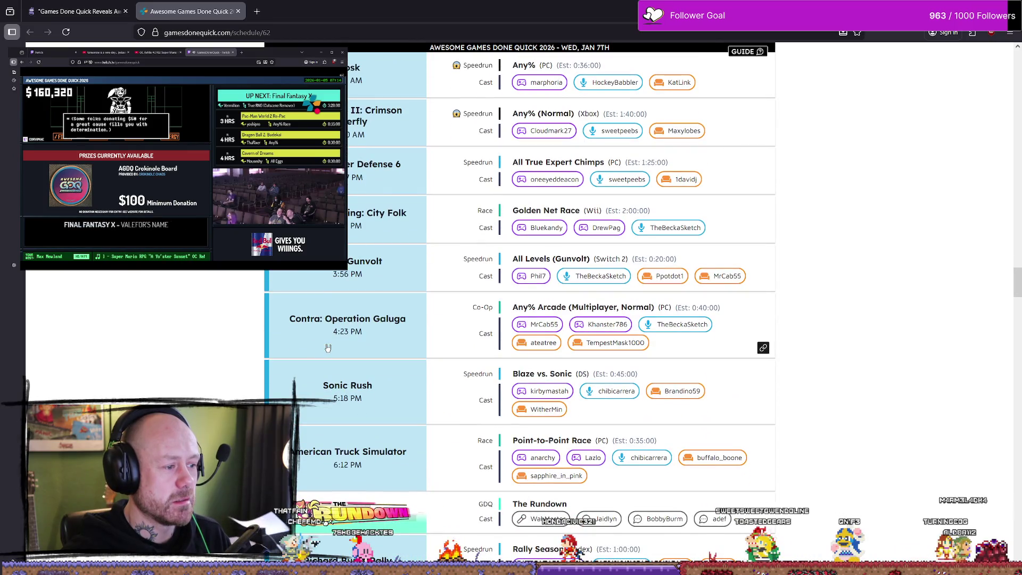
{"action": "scroll", "coordinate": [330, 346], "scroll_direction": "down", "scroll_amount": 4}
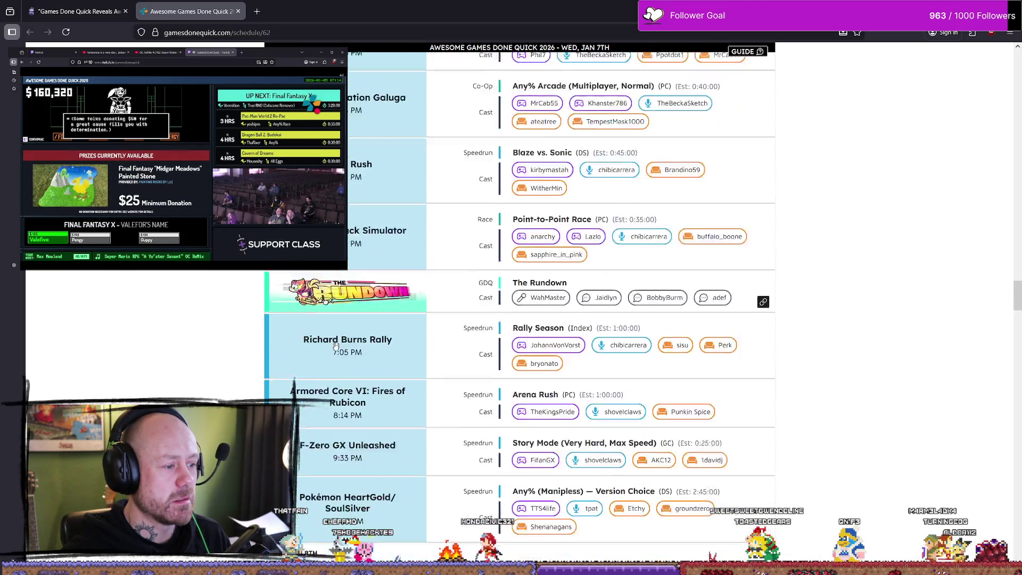
{"action": "scroll", "coordinate": [335, 345], "scroll_direction": "down", "scroll_amount": 3}
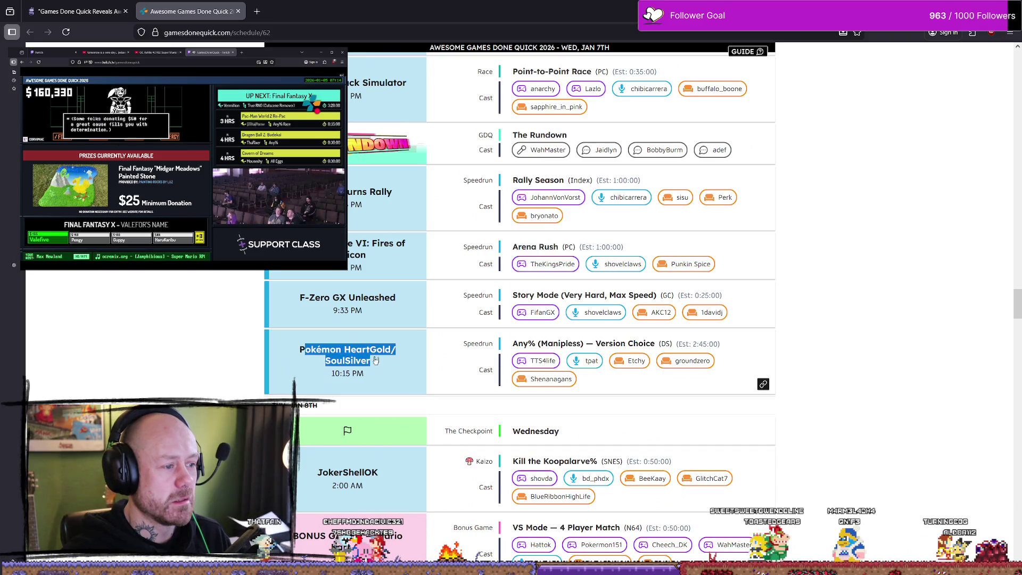
{"action": "left_click_drag", "start_coordinate": [338, 361], "coordinate": [299, 349]}
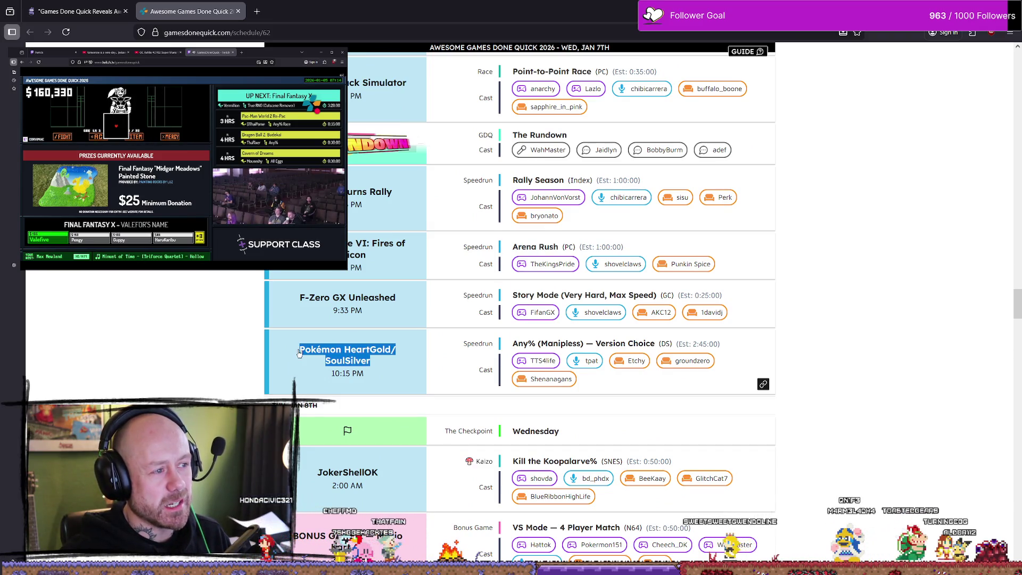
{"action": "scroll", "coordinate": [514, 382], "scroll_direction": "up", "scroll_amount": 7}
{"action": "scroll", "coordinate": [514, 382], "scroll_direction": "up", "scroll_amount": 20}
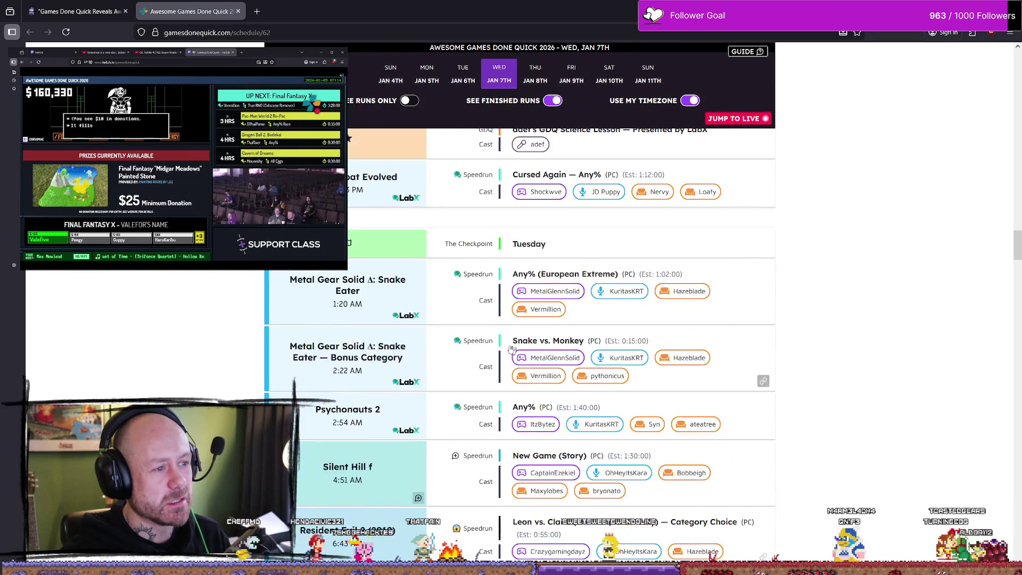
Scroll down and select the Pokémon HeartGold/SoulSilver run title.
{"action": "scroll", "coordinate": [298, 310], "scroll_direction": "down", "scroll_amount": 20}
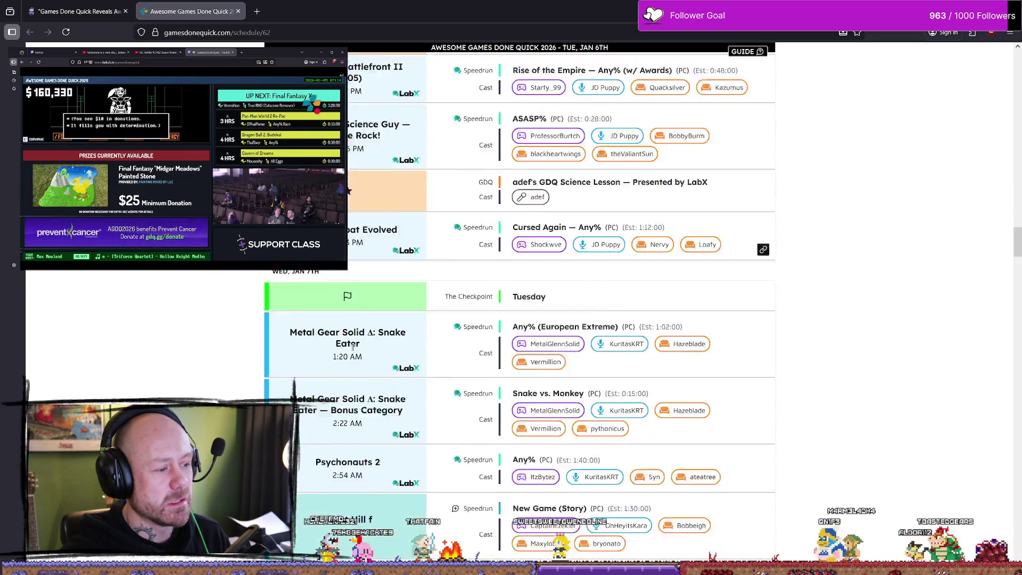
{"action": "scroll", "coordinate": [389, 318], "scroll_direction": "down", "scroll_amount": 6}
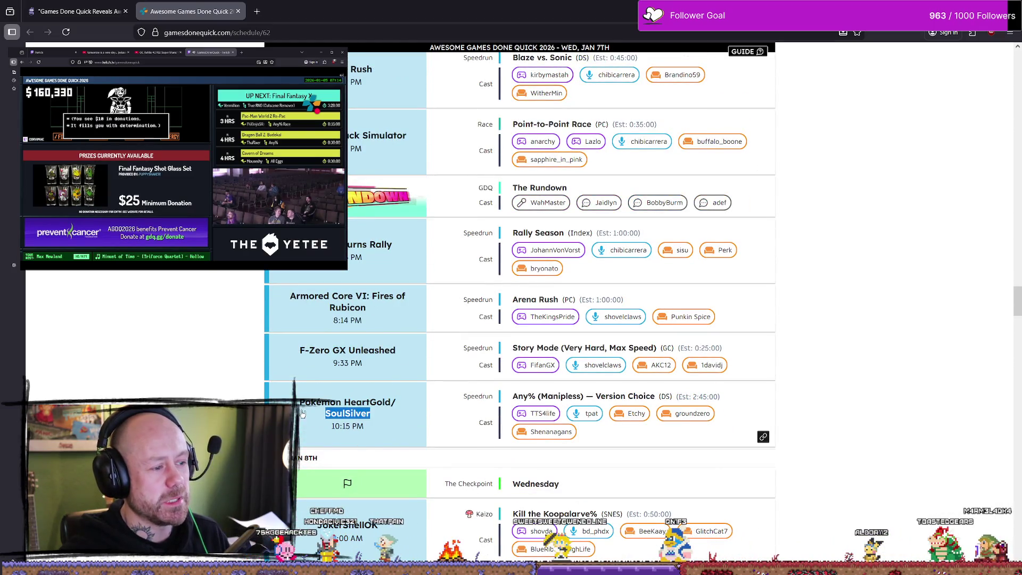
{"action": "left_click_drag", "start_coordinate": [302, 414], "coordinate": [299, 402]}
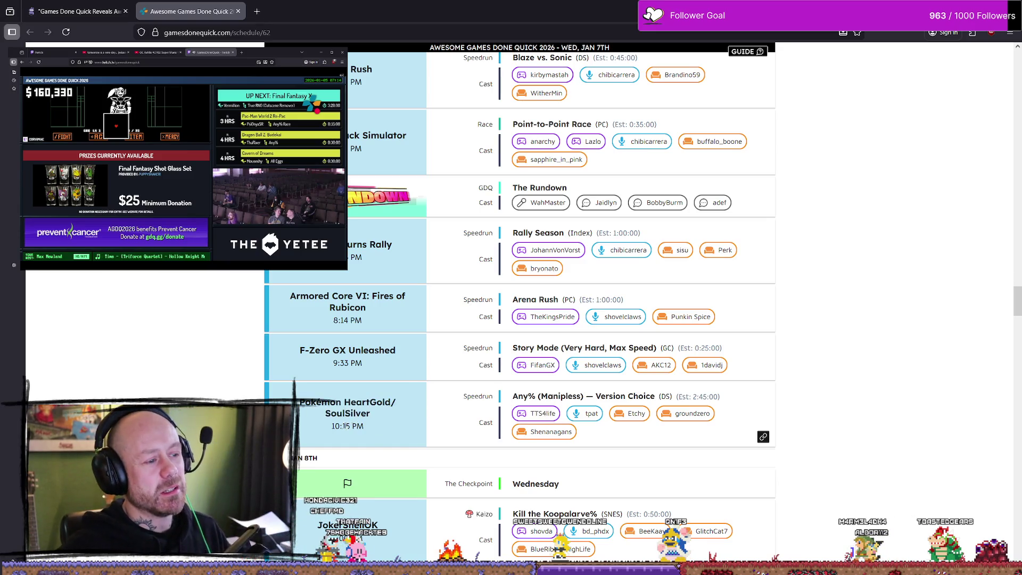
{"action": "left_click_drag", "start_coordinate": [371, 414], "coordinate": [300, 398]}
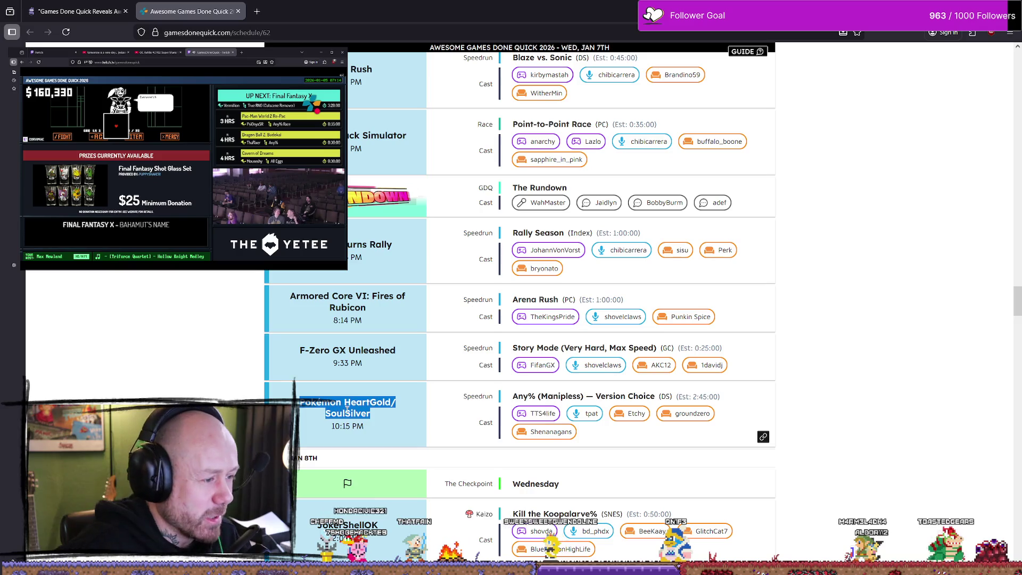
Scroll through Jan 8th and 9th to Saturday's Donkey Kong Bananza at 2:17 AM.
{"action": "scroll", "coordinate": [362, 393], "scroll_direction": "down", "scroll_amount": 2}
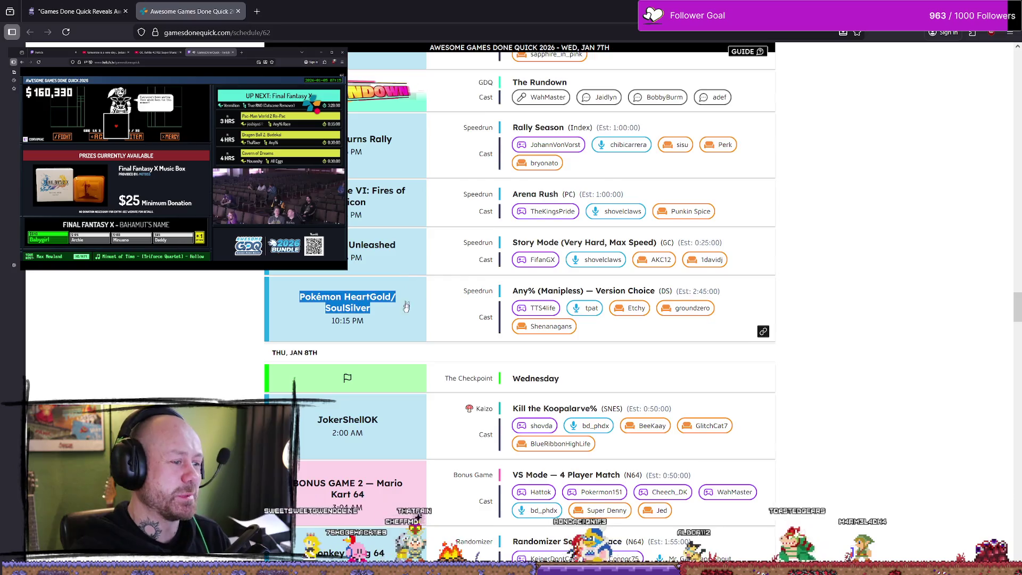
{"action": "scroll", "coordinate": [406, 306], "scroll_direction": "down", "scroll_amount": 4}
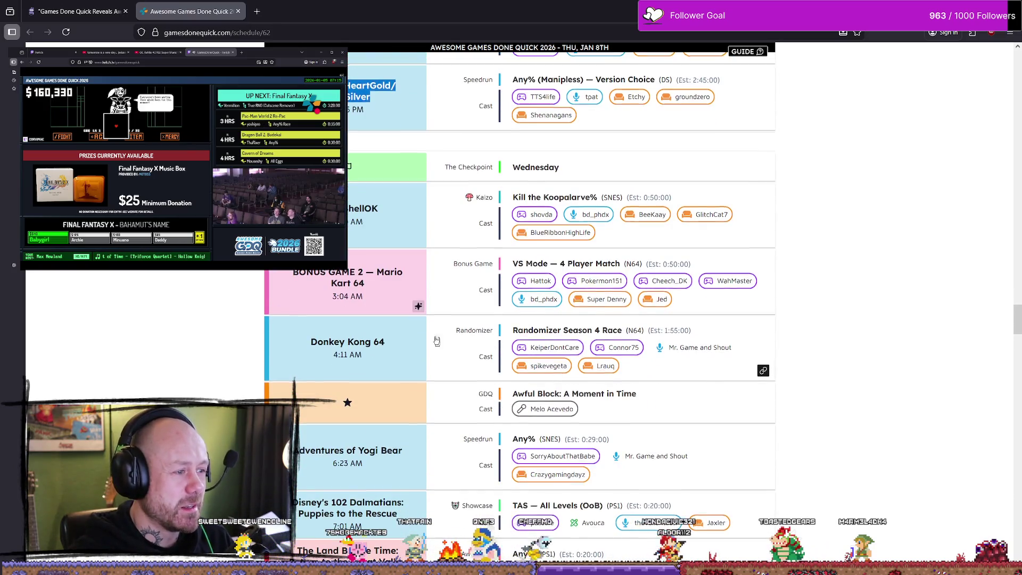
{"action": "scroll", "coordinate": [436, 340], "scroll_direction": "down", "scroll_amount": 5}
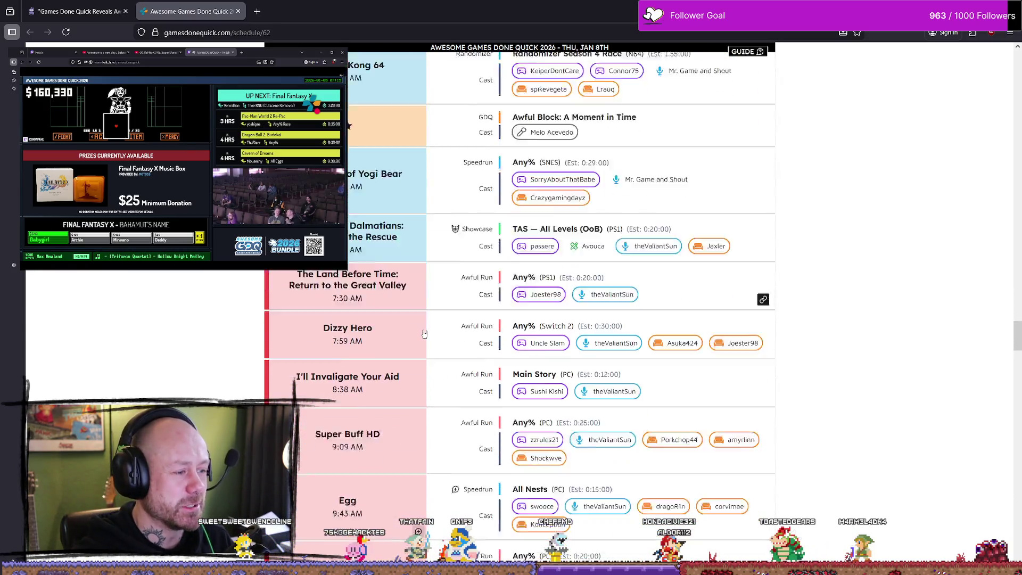
{"action": "scroll", "coordinate": [424, 334], "scroll_direction": "down", "scroll_amount": 6}
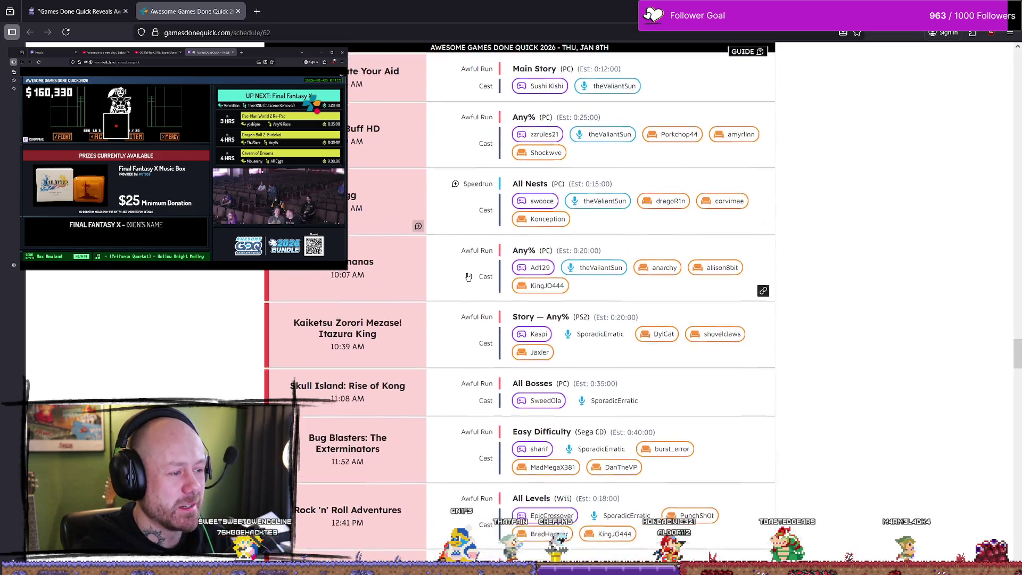
{"action": "scroll", "coordinate": [468, 276], "scroll_direction": "down", "scroll_amount": 2}
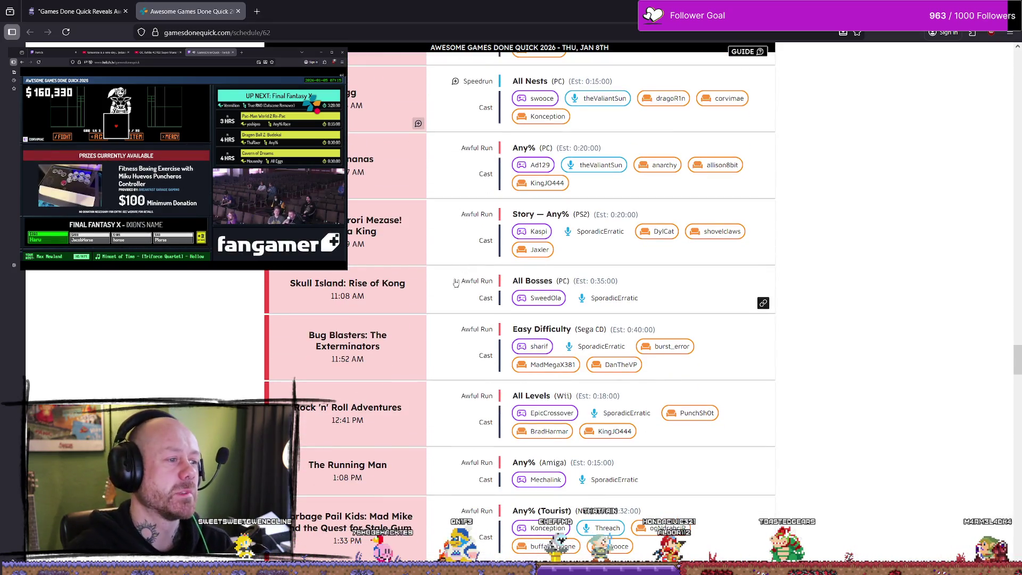
{"action": "scroll", "coordinate": [456, 286], "scroll_direction": "down", "scroll_amount": 6}
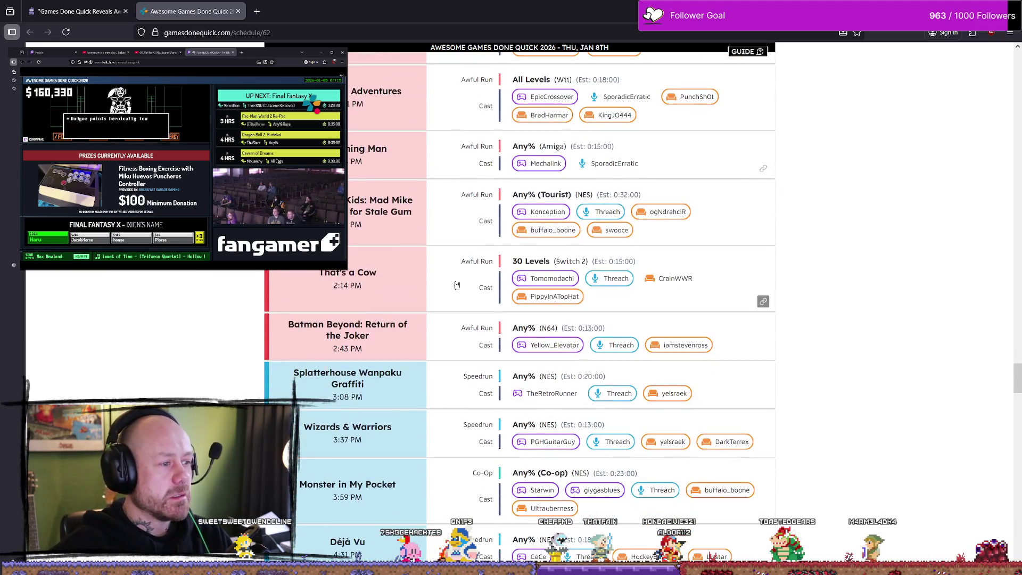
{"action": "scroll", "coordinate": [457, 286], "scroll_direction": "down", "scroll_amount": 2}
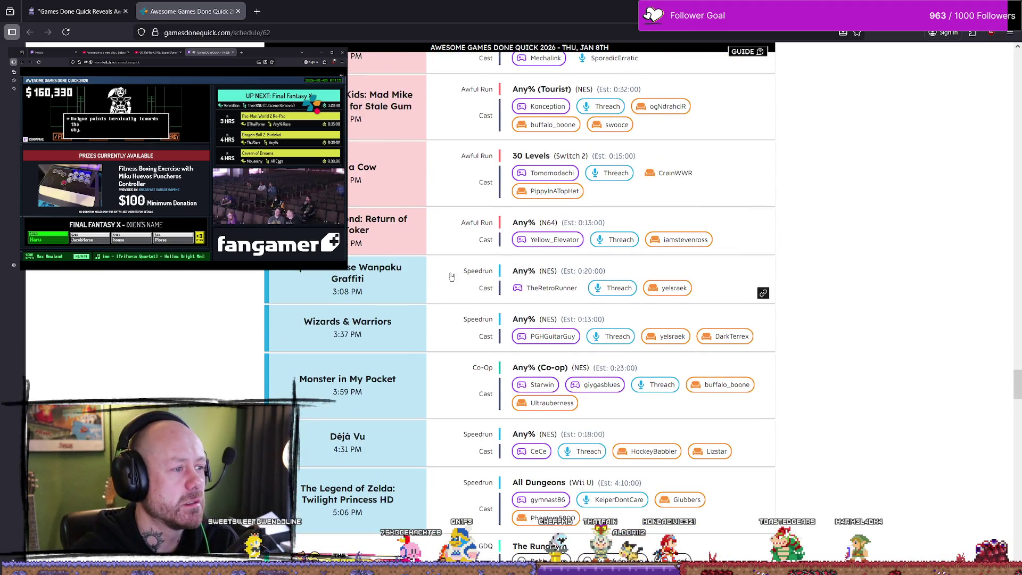
{"action": "scroll", "coordinate": [451, 276], "scroll_direction": "down", "scroll_amount": 5}
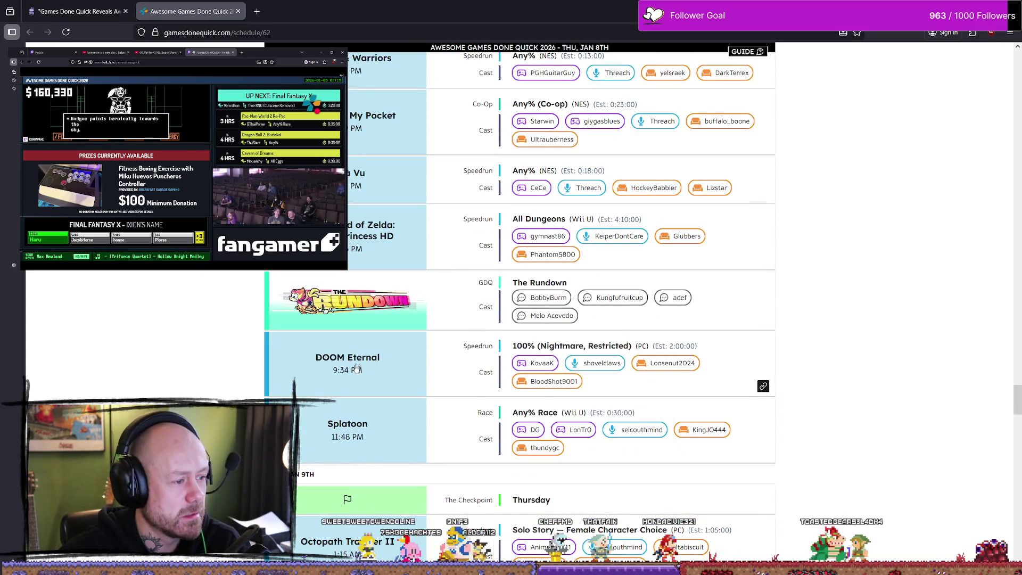
{"action": "scroll", "coordinate": [376, 377], "scroll_direction": "down", "scroll_amount": 6}
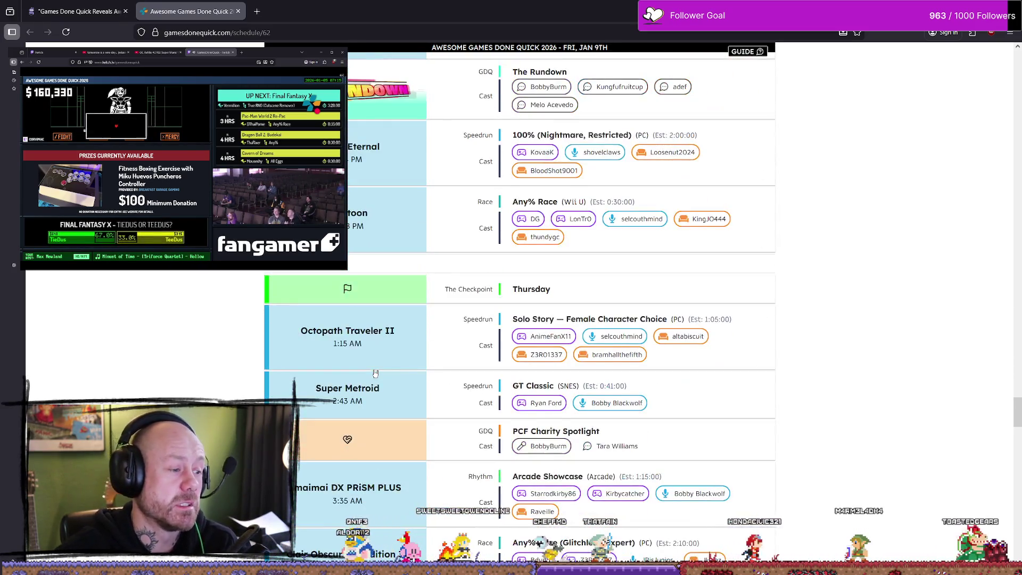
{"action": "scroll", "coordinate": [375, 372], "scroll_direction": "down", "scroll_amount": 3}
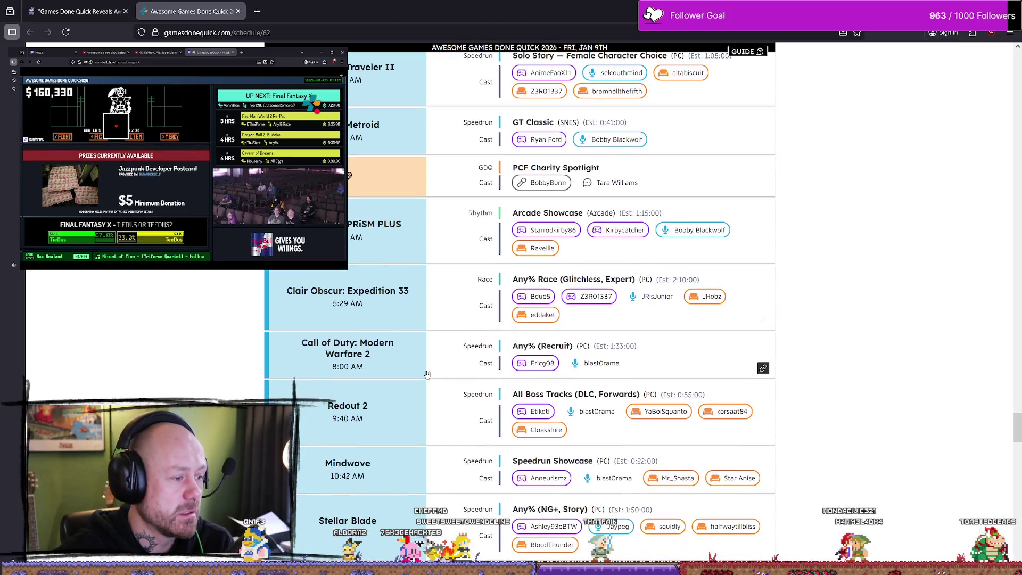
{"action": "scroll", "coordinate": [427, 375], "scroll_direction": "down", "scroll_amount": 3}
{"action": "scroll", "coordinate": [426, 375], "scroll_direction": "down", "scroll_amount": 2}
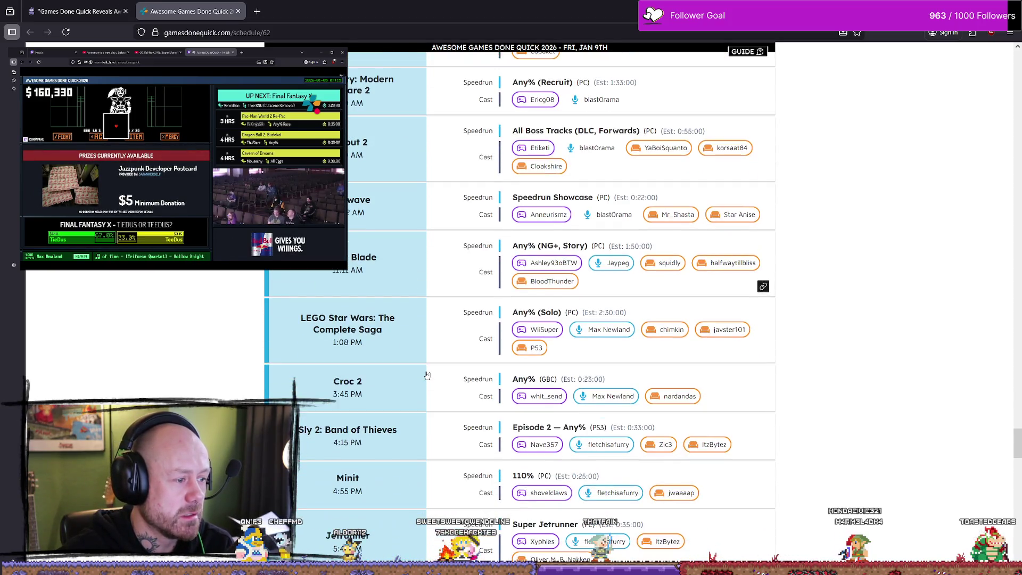
{"action": "scroll", "coordinate": [425, 341], "scroll_direction": "down", "scroll_amount": 8}
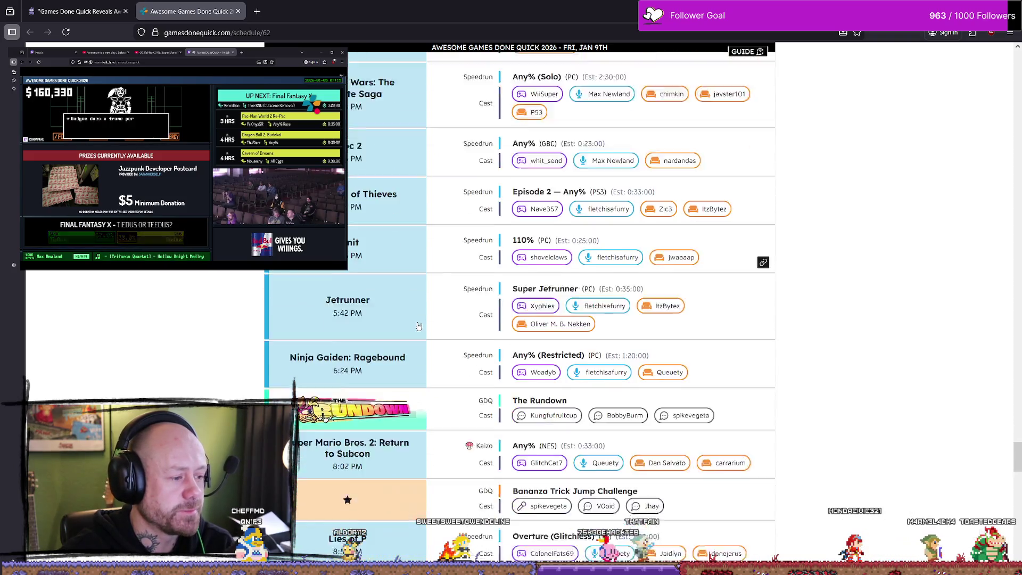
{"action": "scroll", "coordinate": [426, 319], "scroll_direction": "down", "scroll_amount": 3}
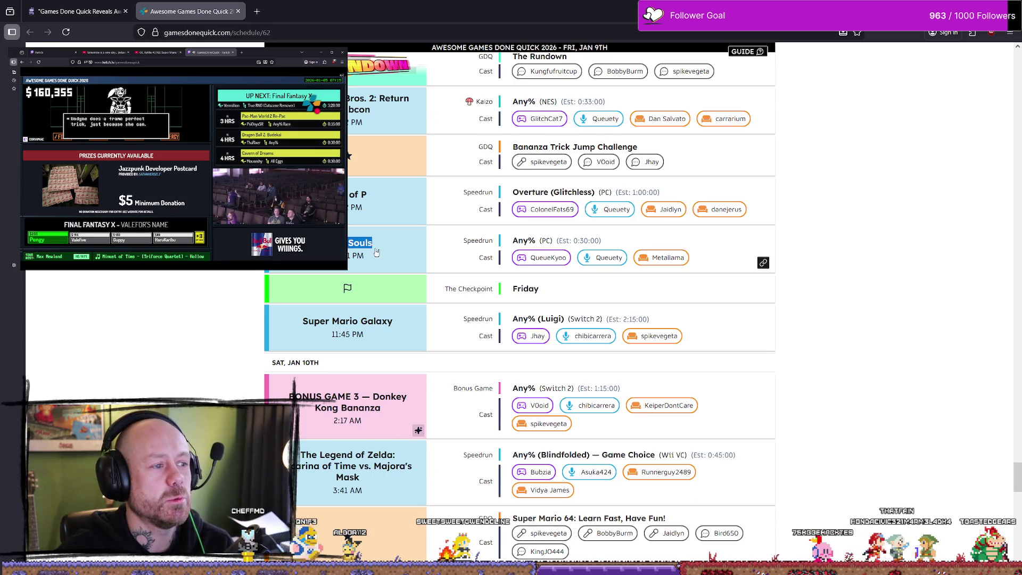
Select the Dark Souls run title and scroll down into Saturday's morning runs.
{"action": "double_click", "coordinate": [347, 242]}
{"action": "scroll", "coordinate": [398, 265], "scroll_direction": "up", "scroll_amount": 2}
{"action": "scroll", "coordinate": [405, 271], "scroll_direction": "down", "scroll_amount": 2}
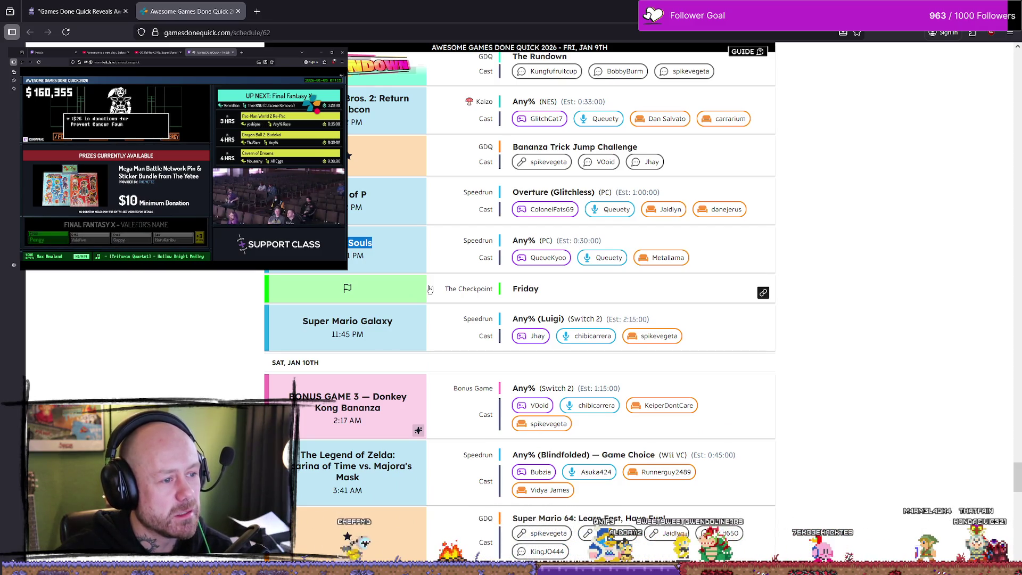
{"action": "scroll", "coordinate": [493, 258], "scroll_direction": "down", "scroll_amount": 2}
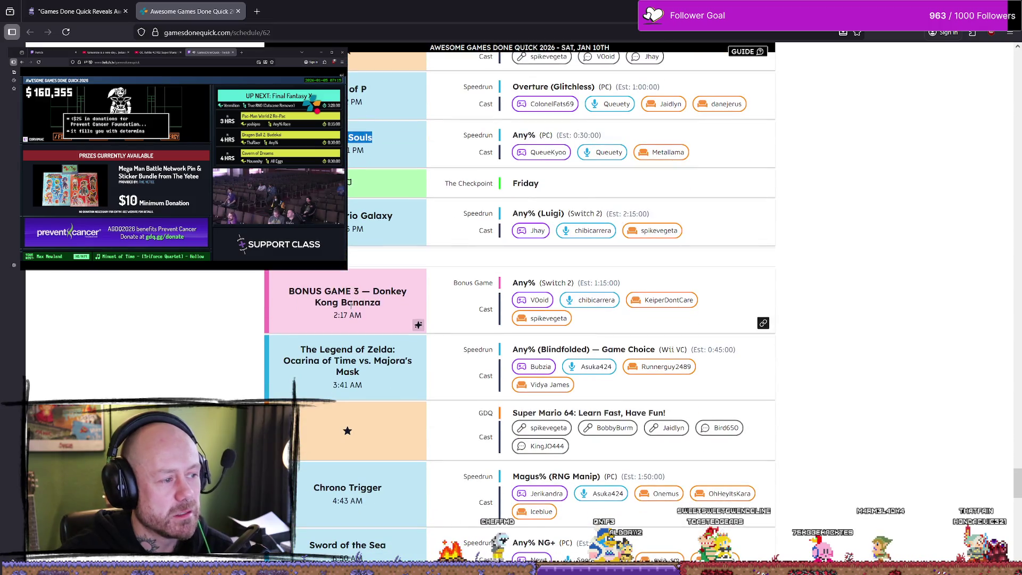
{"action": "scroll", "coordinate": [354, 305], "scroll_direction": "down", "scroll_amount": 2}
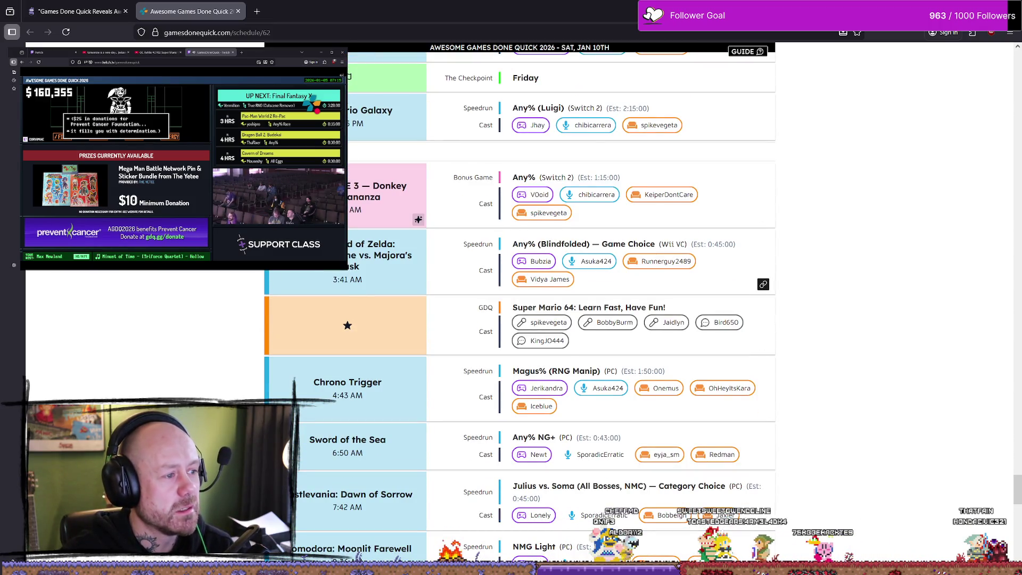
Select the Zelda Ocarina vs. Majora's Mask title and 'Blindfolded', then view Chrono Trigger at 4:43 AM.
{"action": "triple_click", "coordinate": [382, 272]}
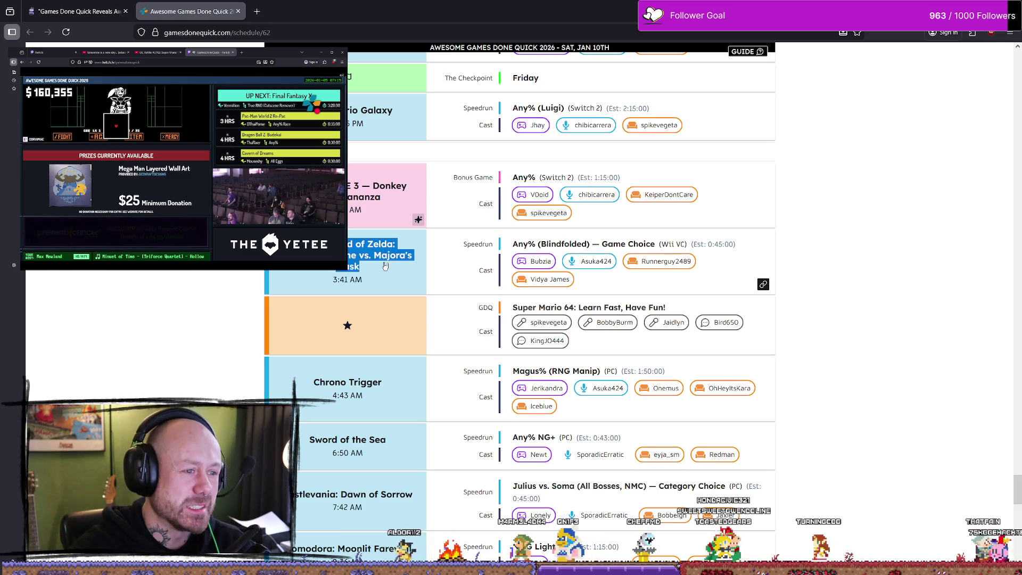
{"action": "double_click", "coordinate": [564, 243]}
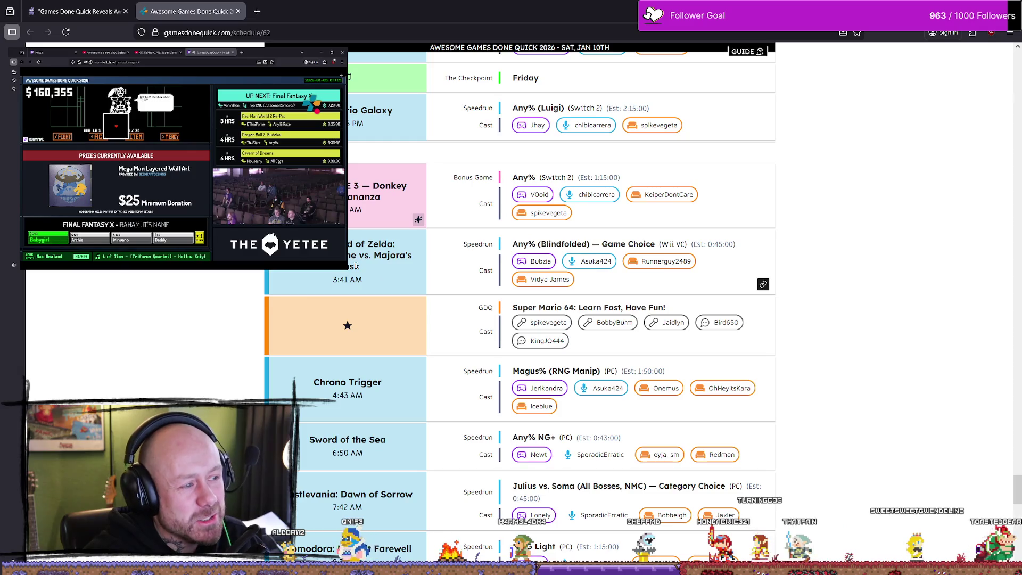
{"action": "left_click_drag", "start_coordinate": [355, 267], "coordinate": [335, 256]}
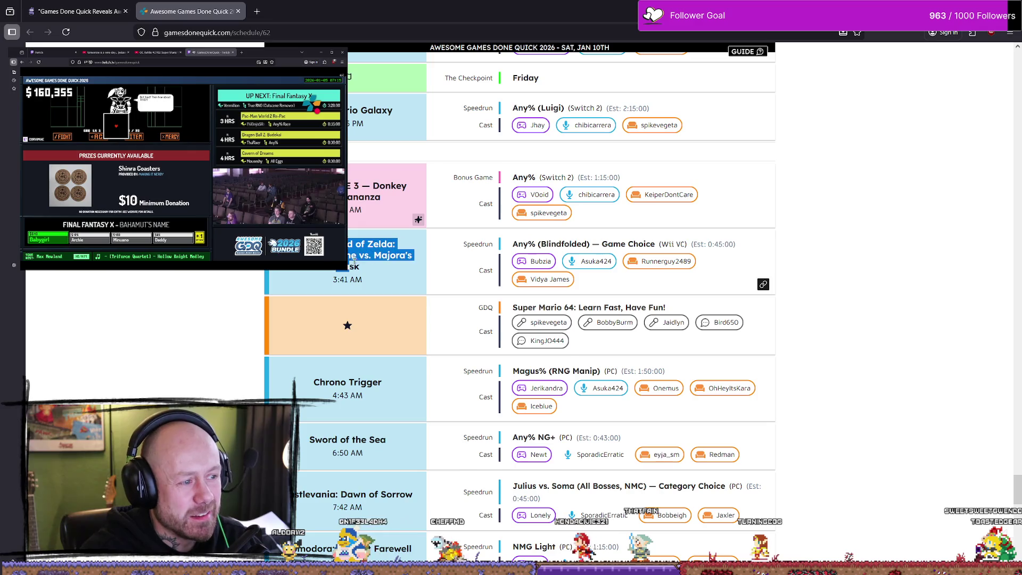
{"action": "scroll", "coordinate": [397, 266], "scroll_direction": "down", "scroll_amount": 2}
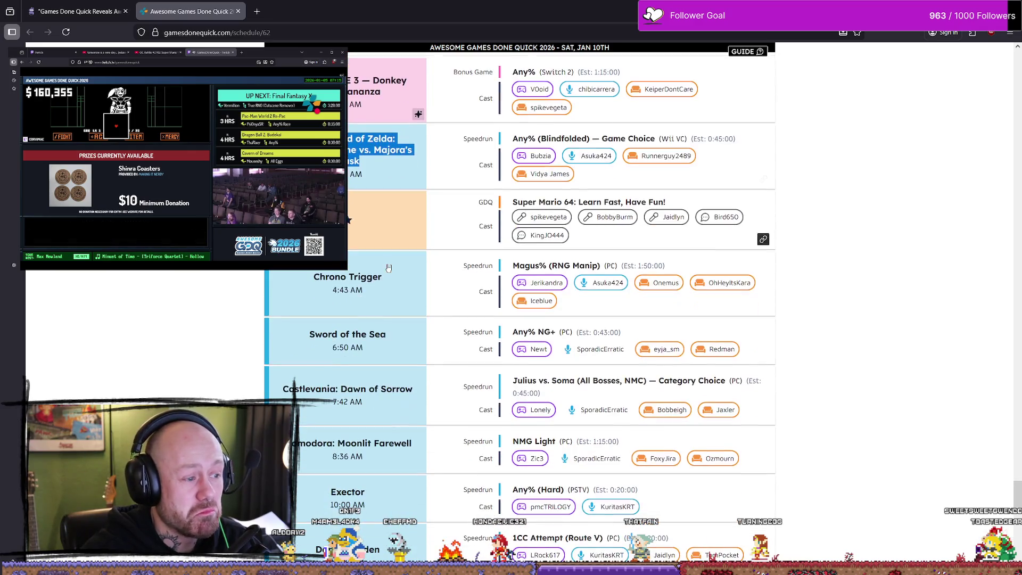
{"action": "scroll", "coordinate": [452, 265], "scroll_direction": "down", "scroll_amount": 2}
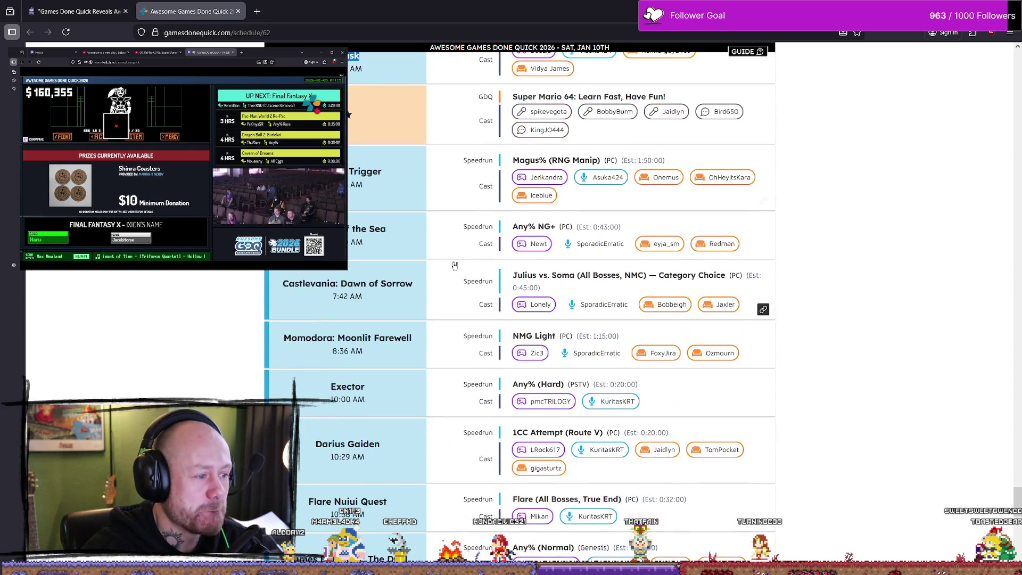
{"action": "scroll", "coordinate": [372, 212], "scroll_direction": "up", "scroll_amount": 2}
{"action": "scroll", "coordinate": [353, 194], "scroll_direction": "up", "scroll_amount": 2}
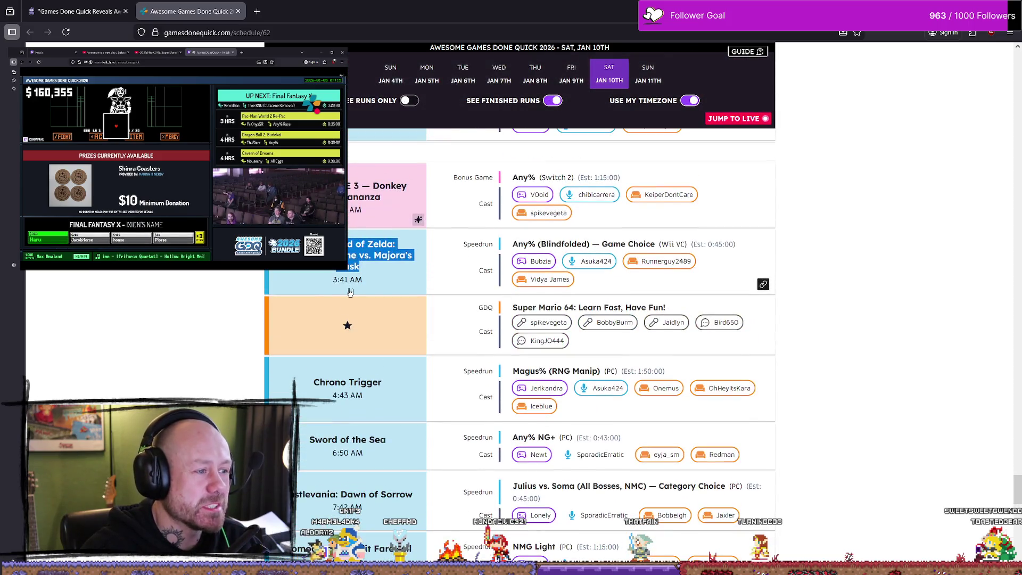
{"action": "left_click_drag", "start_coordinate": [333, 280], "coordinate": [365, 284]}
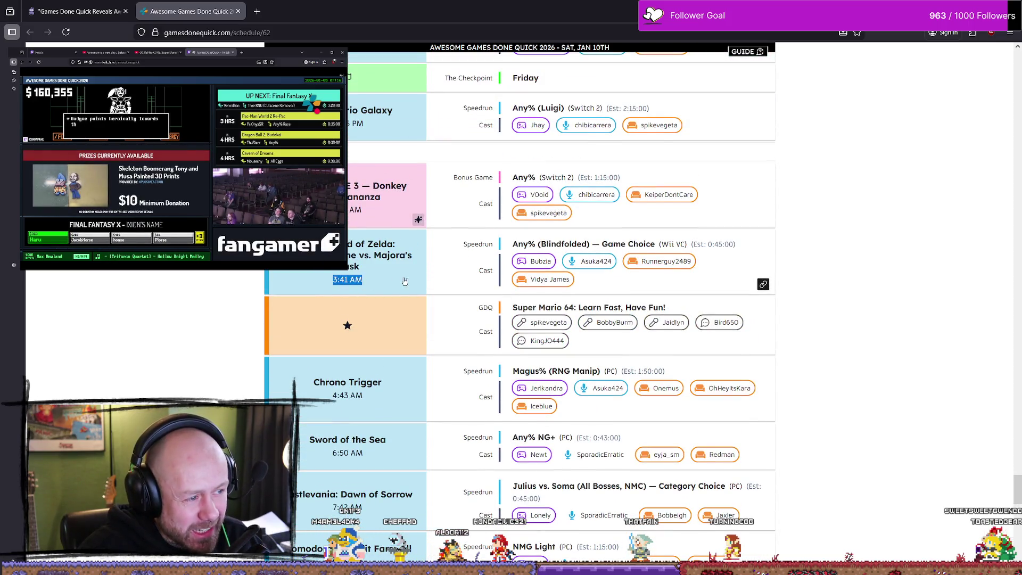
{"action": "scroll", "coordinate": [382, 275], "scroll_direction": "down", "scroll_amount": 1}
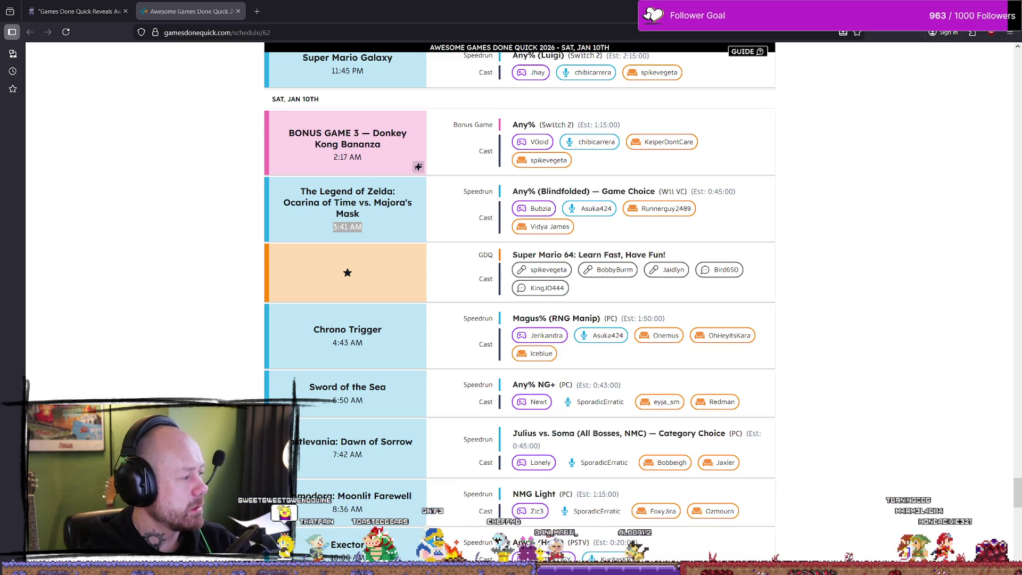
{"action": "scroll", "coordinate": [473, 290], "scroll_direction": "down", "scroll_amount": 2}
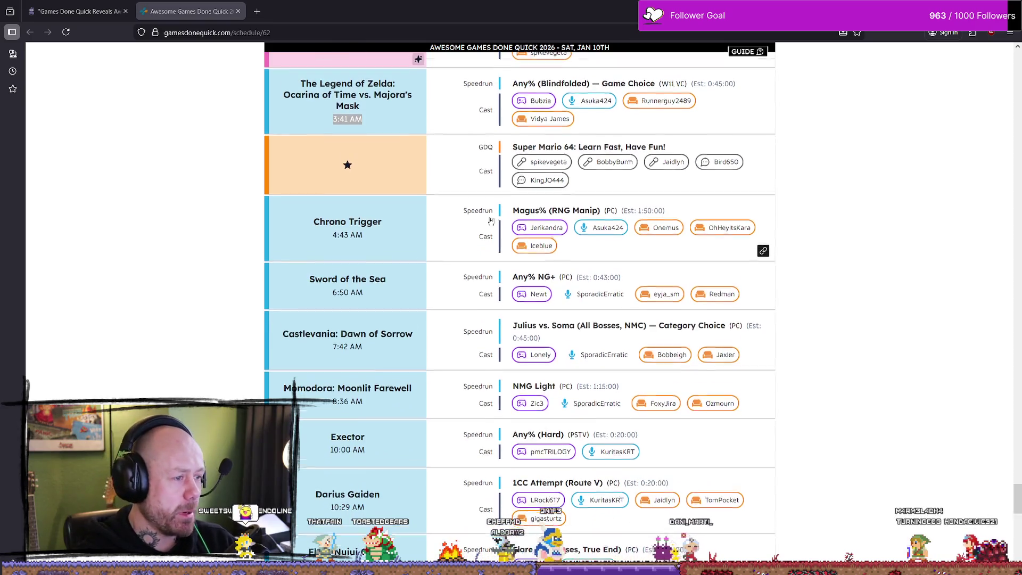
{"action": "scroll", "coordinate": [480, 226], "scroll_direction": "down", "scroll_amount": 2}
{"action": "scroll", "coordinate": [481, 218], "scroll_direction": "down", "scroll_amount": 3}
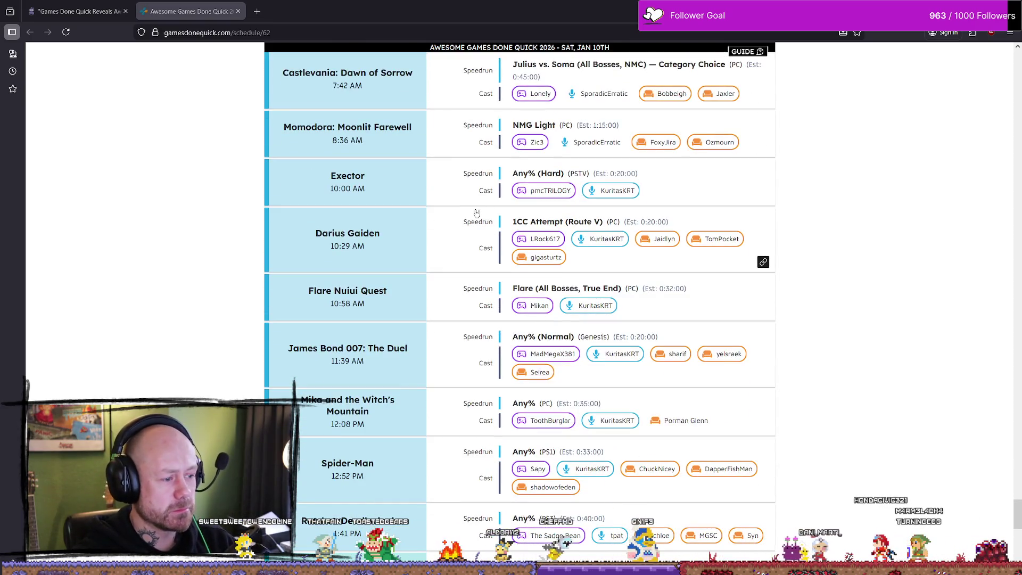
{"action": "scroll", "coordinate": [411, 368], "scroll_direction": "down", "scroll_amount": 3}
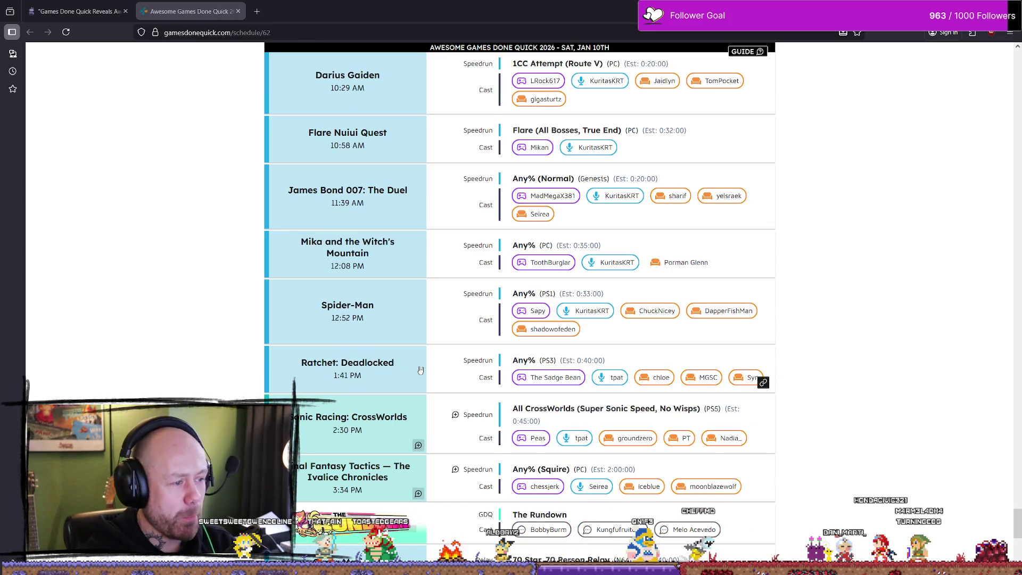
{"action": "scroll", "coordinate": [386, 385], "scroll_direction": "down", "scroll_amount": 5}
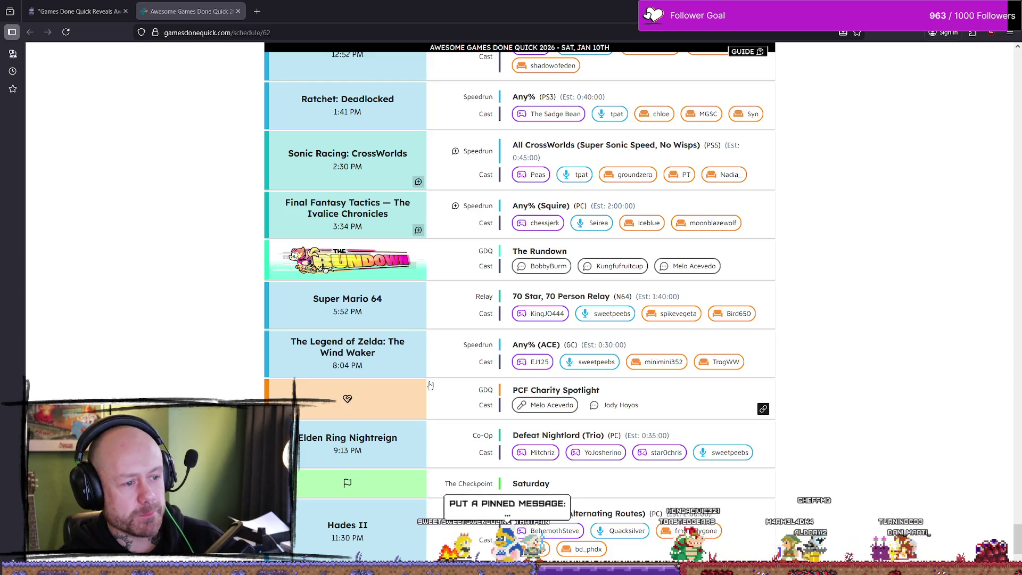
{"action": "scroll", "coordinate": [430, 384], "scroll_direction": "down", "scroll_amount": 3}
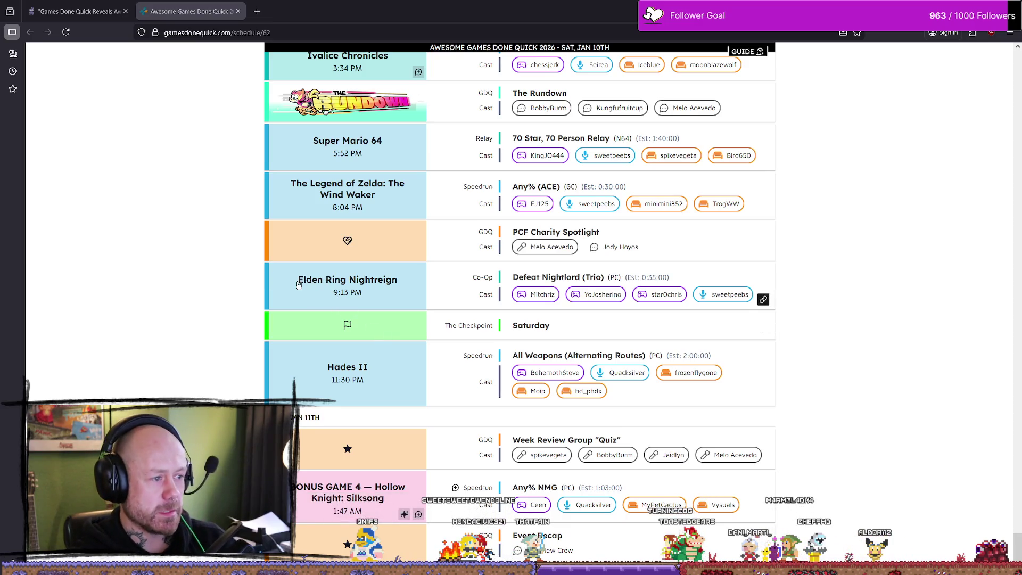
{"action": "left_click_drag", "start_coordinate": [299, 285], "coordinate": [400, 286]}
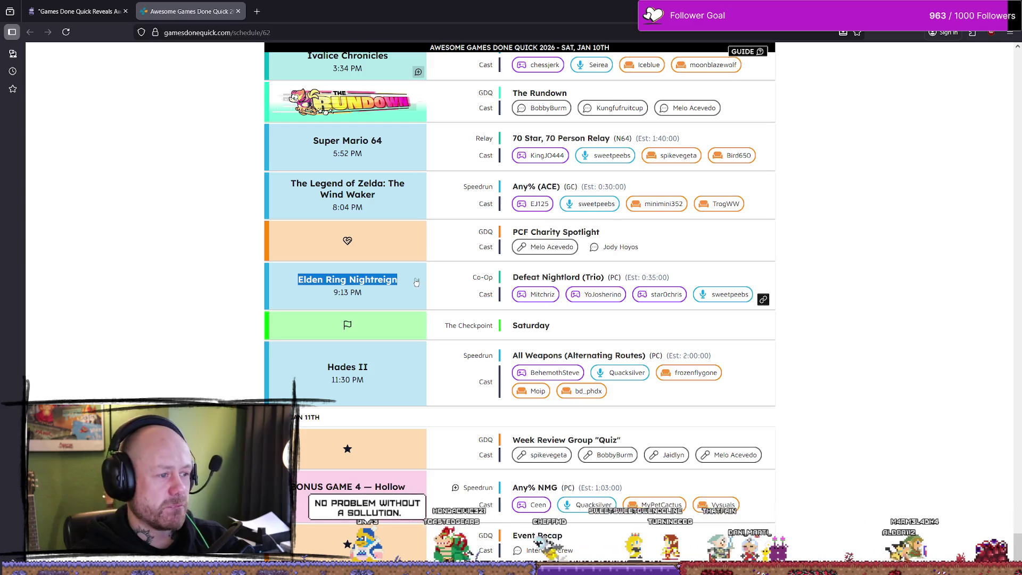
{"action": "left_click_drag", "start_coordinate": [334, 294], "coordinate": [338, 293]}
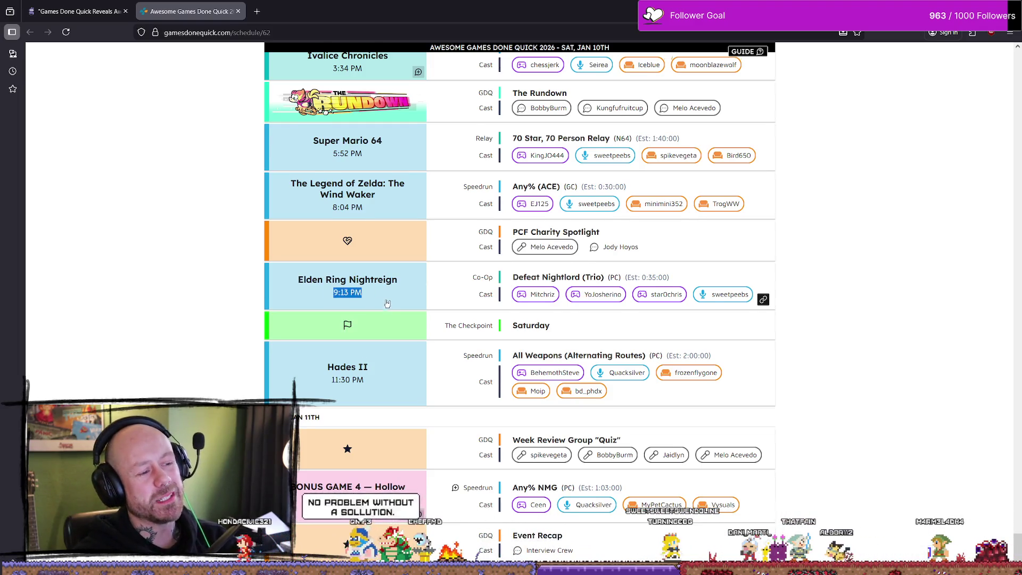
{"action": "scroll", "coordinate": [387, 303], "scroll_direction": "down", "scroll_amount": 2}
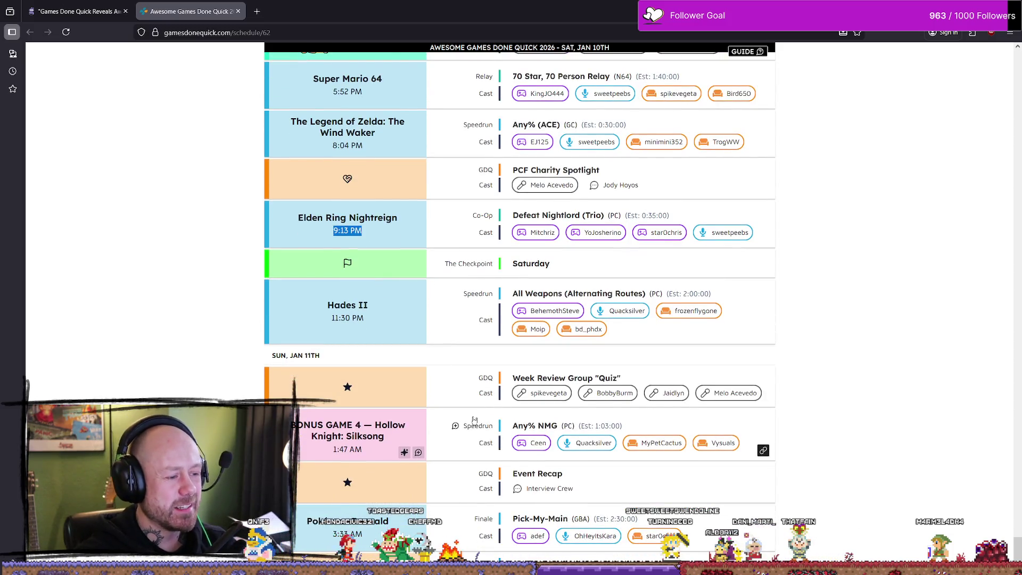
{"action": "scroll", "coordinate": [418, 311], "scroll_direction": "up", "scroll_amount": 2}
{"action": "scroll", "coordinate": [433, 324], "scroll_direction": "down", "scroll_amount": 2}
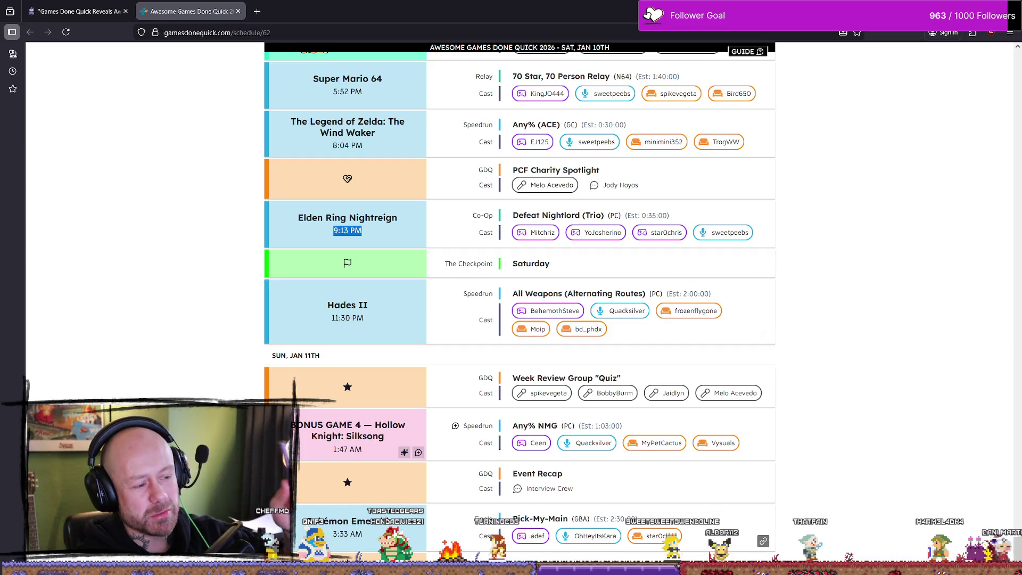
{"action": "left_click", "coordinate": [734, 540]}
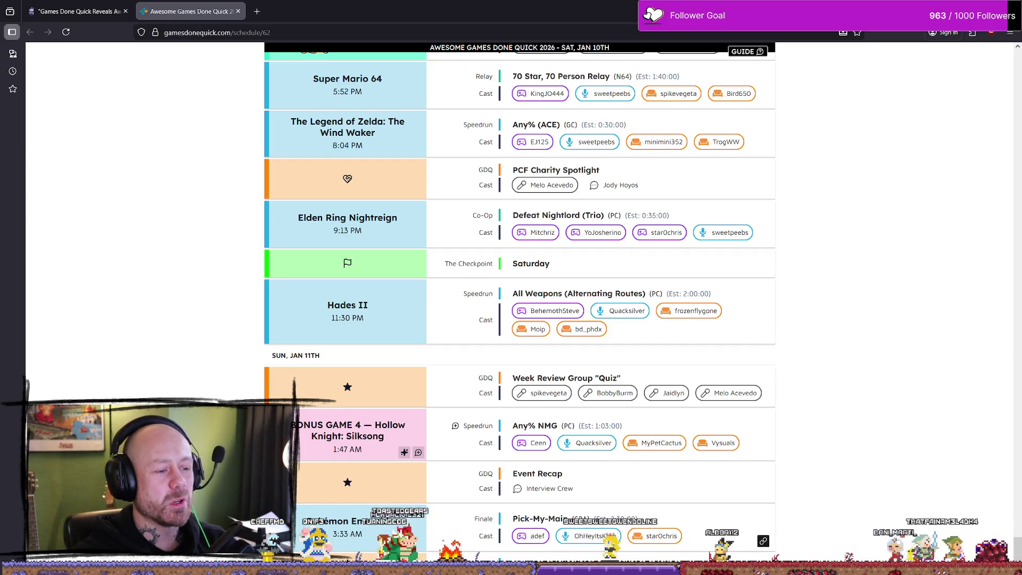
{"action": "scroll", "coordinate": [623, 456], "scroll_direction": "up", "scroll_amount": 15}
Highlight the Chrono Trigger title and its 4:43 AM start time.
{"action": "scroll", "coordinate": [623, 456], "scroll_direction": "up", "scroll_amount": 20}
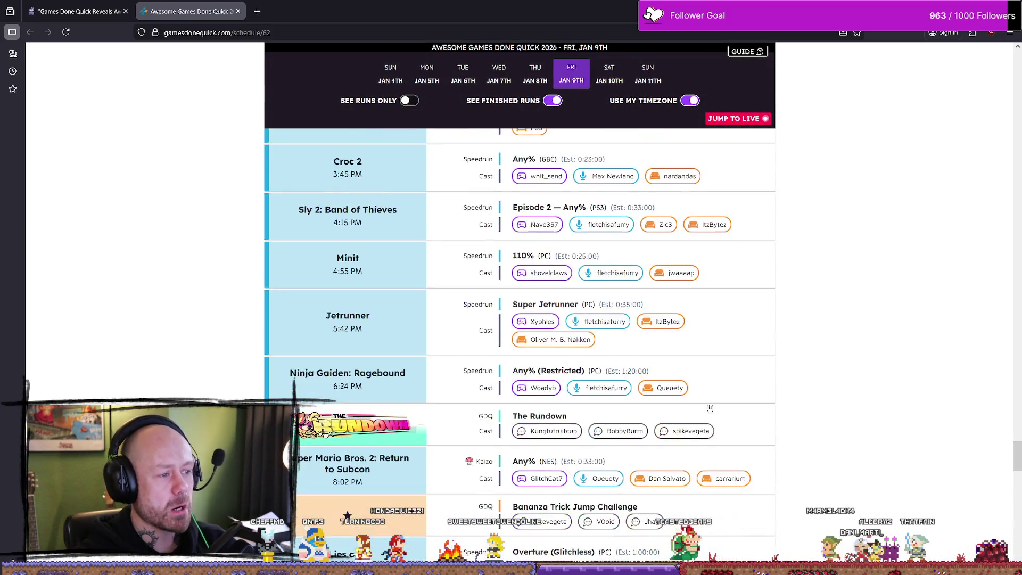
{"action": "scroll", "coordinate": [710, 408], "scroll_direction": "down", "scroll_amount": 15}
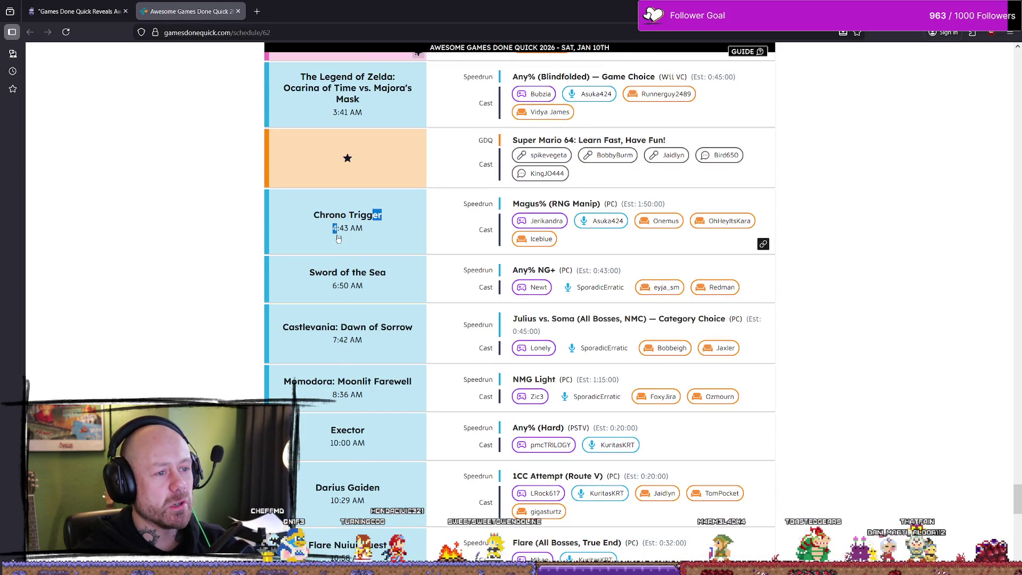
{"action": "left_click_drag", "start_coordinate": [370, 236], "coordinate": [326, 217]}
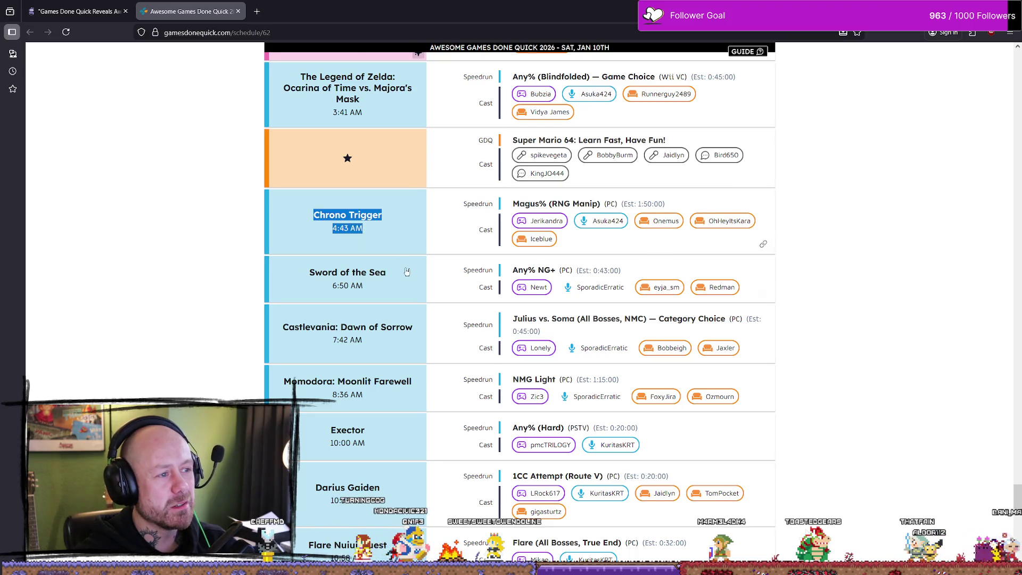
Scroll back to the Tue Jan 6th runs and highlight the Pokémon Legends: Z-A title.
{"action": "scroll", "coordinate": [406, 272], "scroll_direction": "up", "scroll_amount": 4}
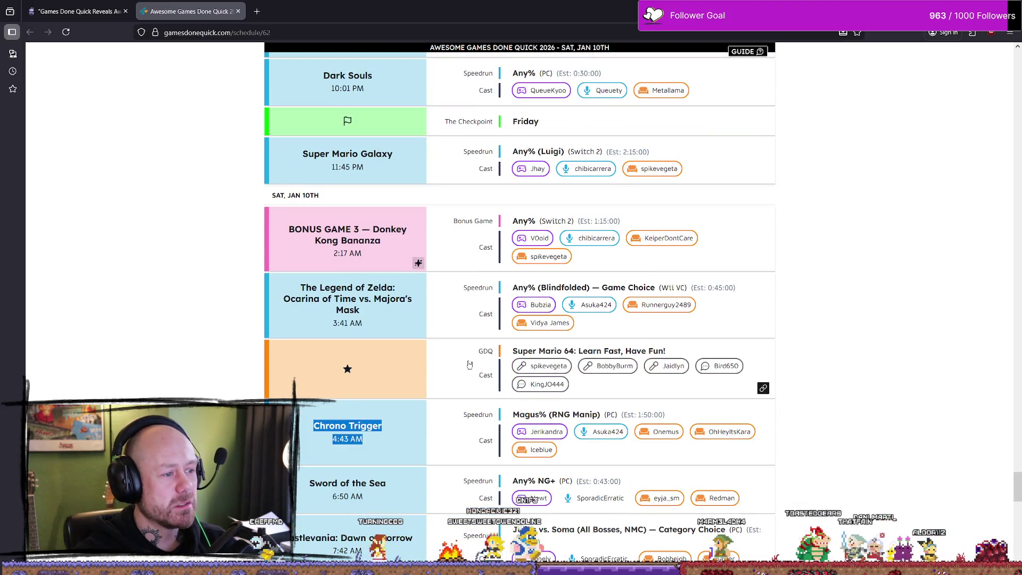
{"action": "scroll", "coordinate": [486, 351], "scroll_direction": "up", "scroll_amount": 20}
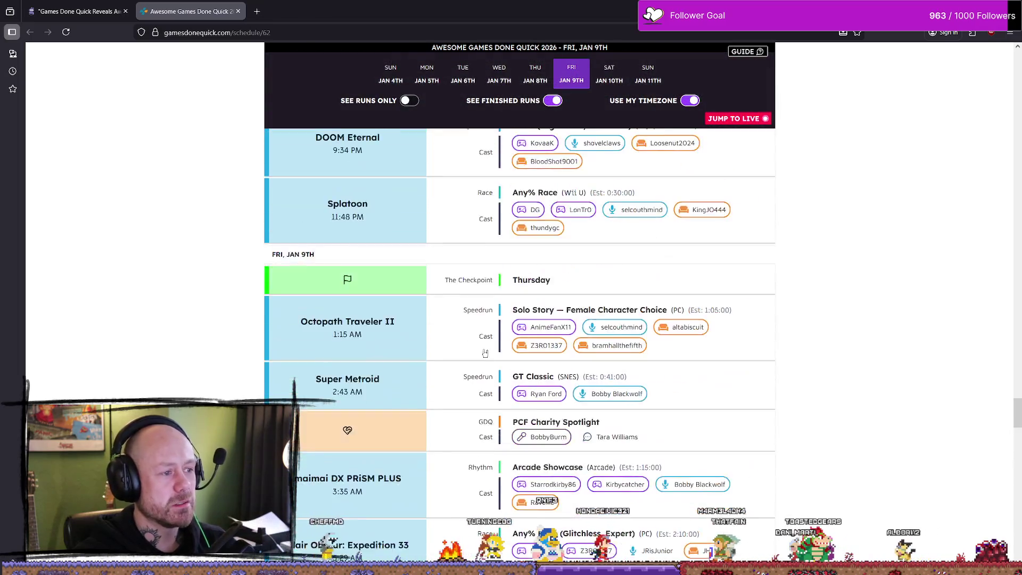
{"action": "scroll", "coordinate": [482, 361], "scroll_direction": "up", "scroll_amount": 20}
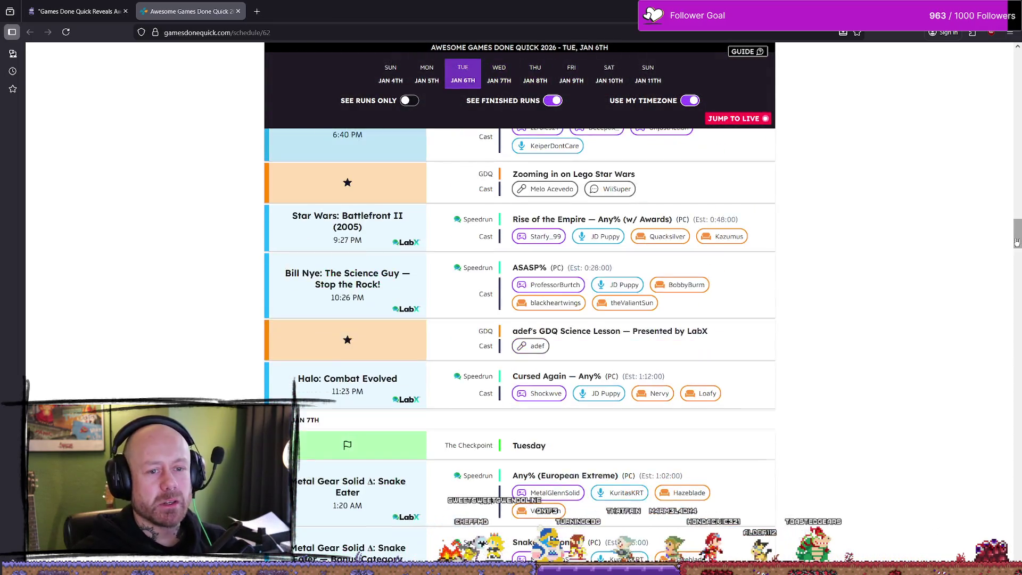
{"action": "scroll", "coordinate": [771, 328], "scroll_direction": "up", "scroll_amount": 3}
{"action": "scroll", "coordinate": [746, 314], "scroll_direction": "down", "scroll_amount": 20}
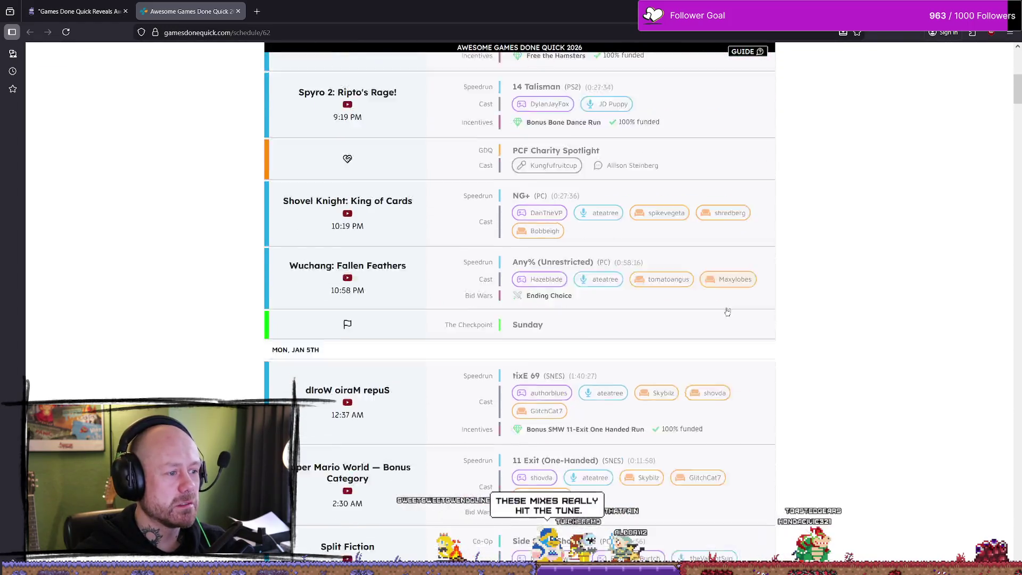
{"action": "scroll", "coordinate": [595, 280], "scroll_direction": "up", "scroll_amount": 20}
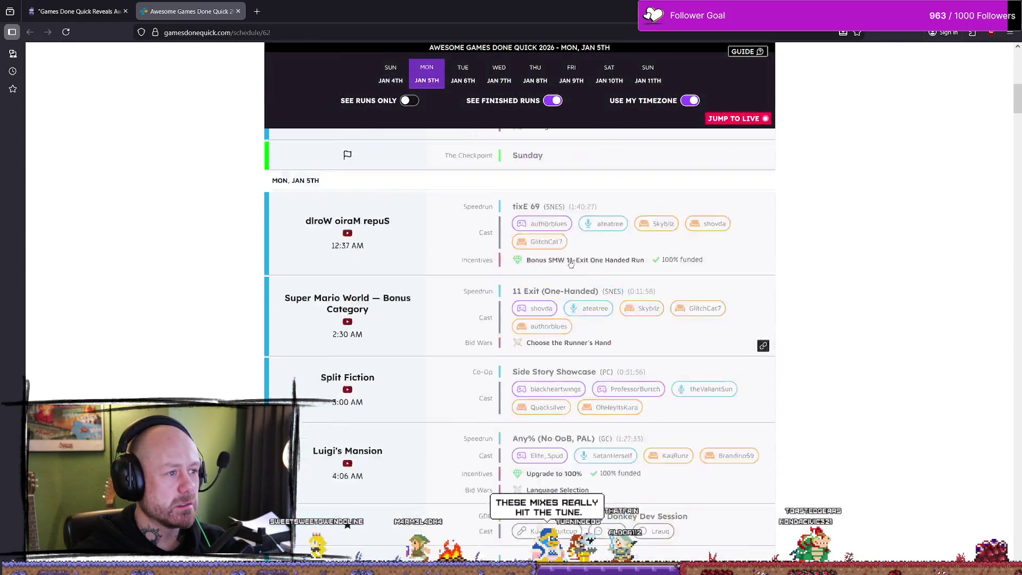
{"action": "scroll", "coordinate": [499, 228], "scroll_direction": "down", "scroll_amount": 5}
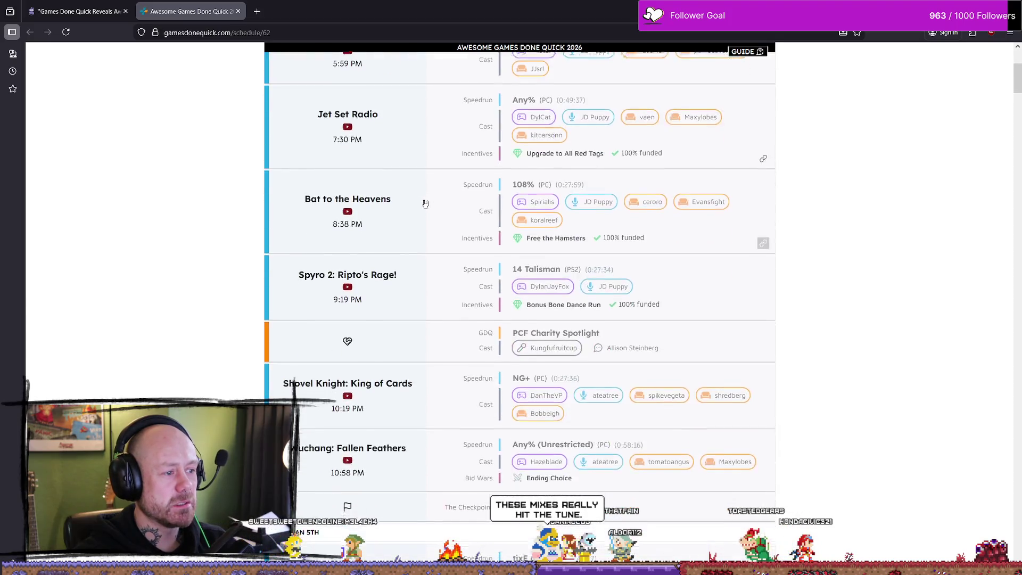
{"action": "scroll", "coordinate": [457, 193], "scroll_direction": "down", "scroll_amount": 7}
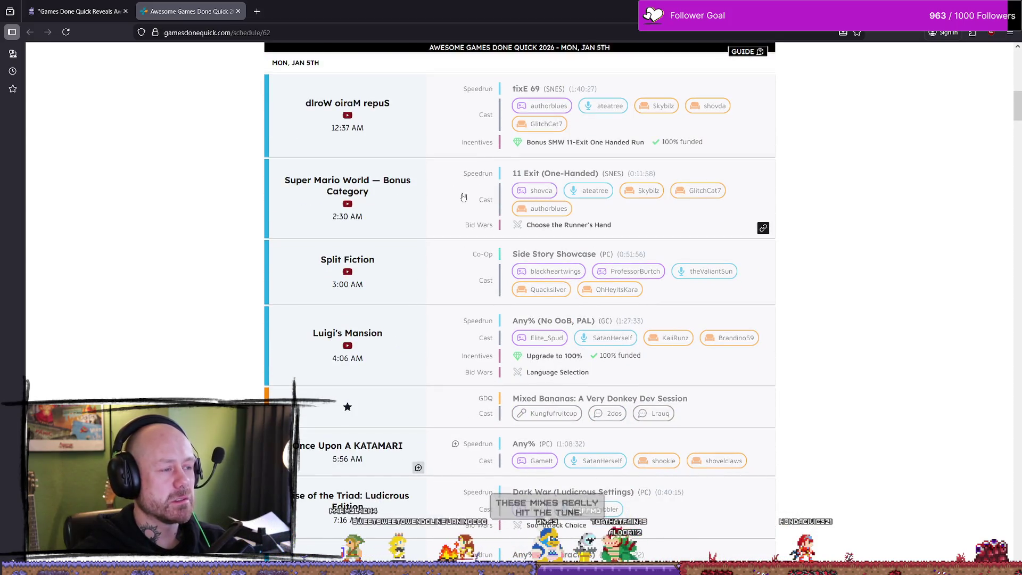
{"action": "scroll", "coordinate": [464, 201], "scroll_direction": "down", "scroll_amount": 3}
{"action": "scroll", "coordinate": [465, 207], "scroll_direction": "down", "scroll_amount": 3}
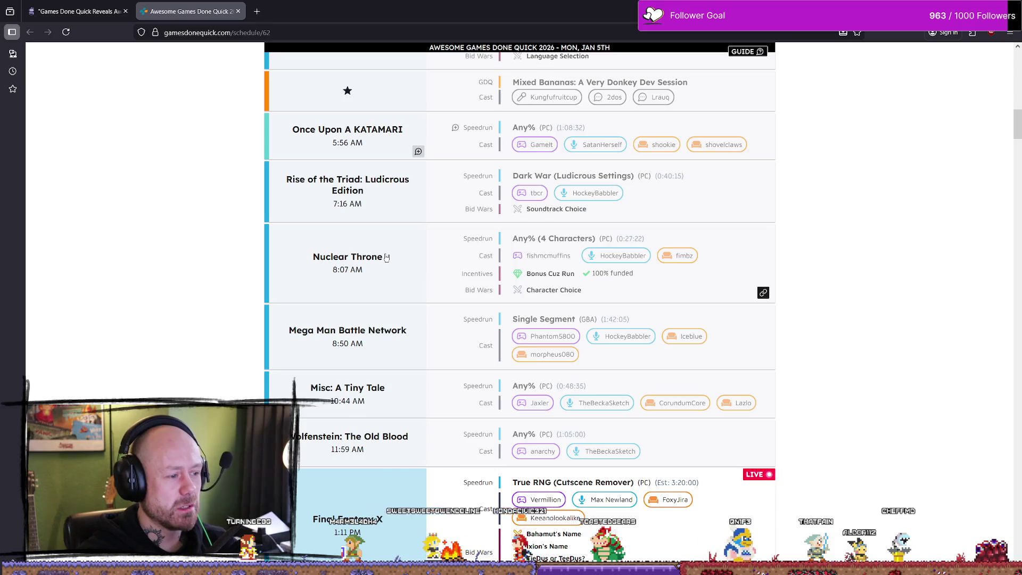
{"action": "scroll", "coordinate": [385, 260], "scroll_direction": "down", "scroll_amount": 7}
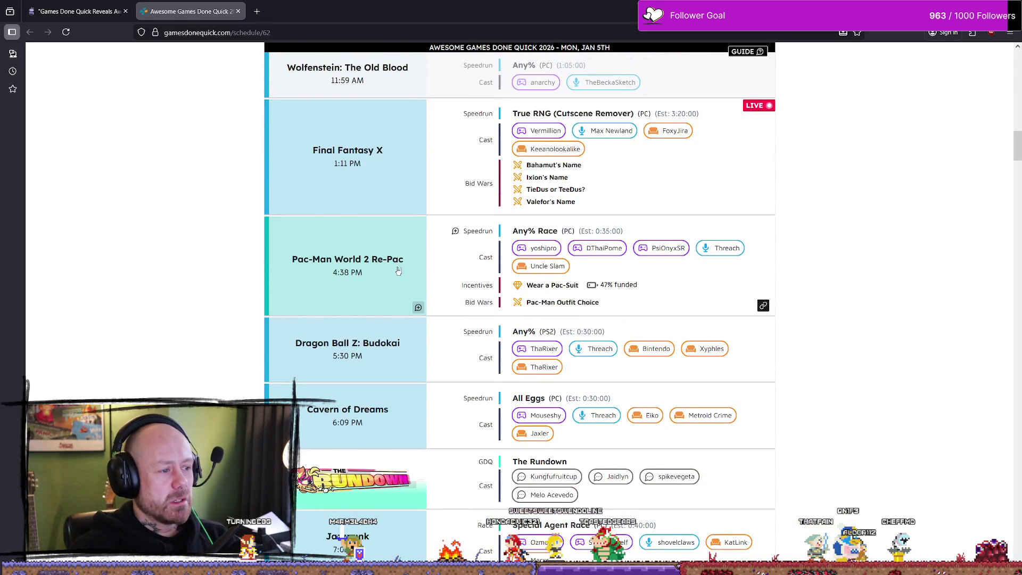
{"action": "scroll", "coordinate": [399, 270], "scroll_direction": "down", "scroll_amount": 7}
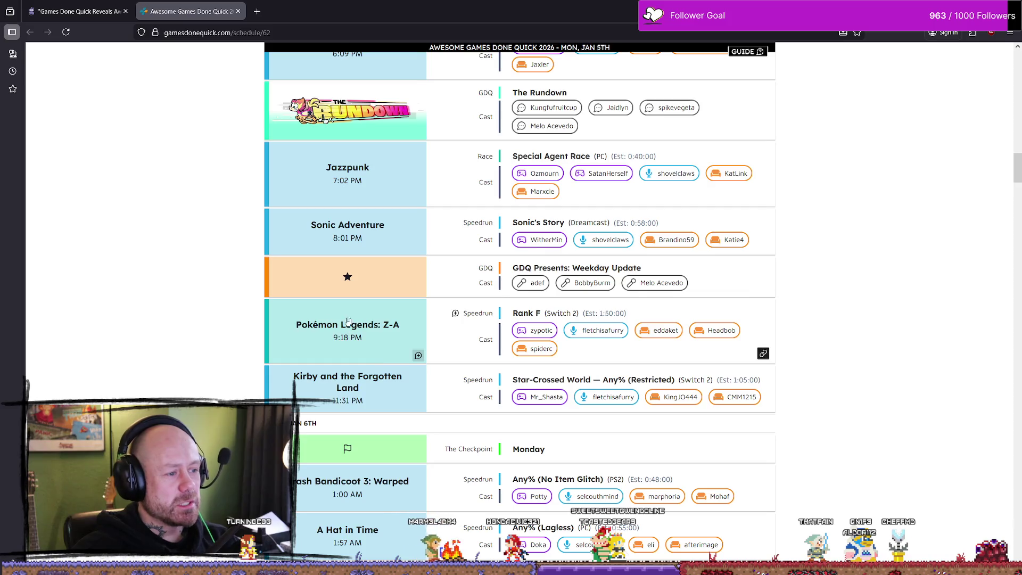
{"action": "left_click_drag", "start_coordinate": [293, 327], "coordinate": [392, 327]}
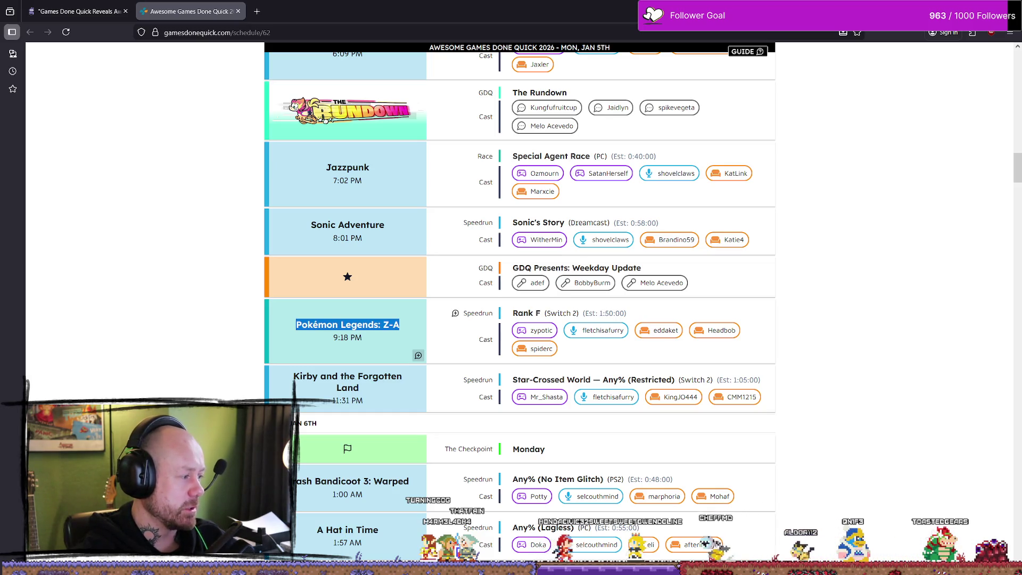
Step away from the schedule, then return to the GamesPress announcement article tab.
{"action": "key", "text": "alt+Tab"}
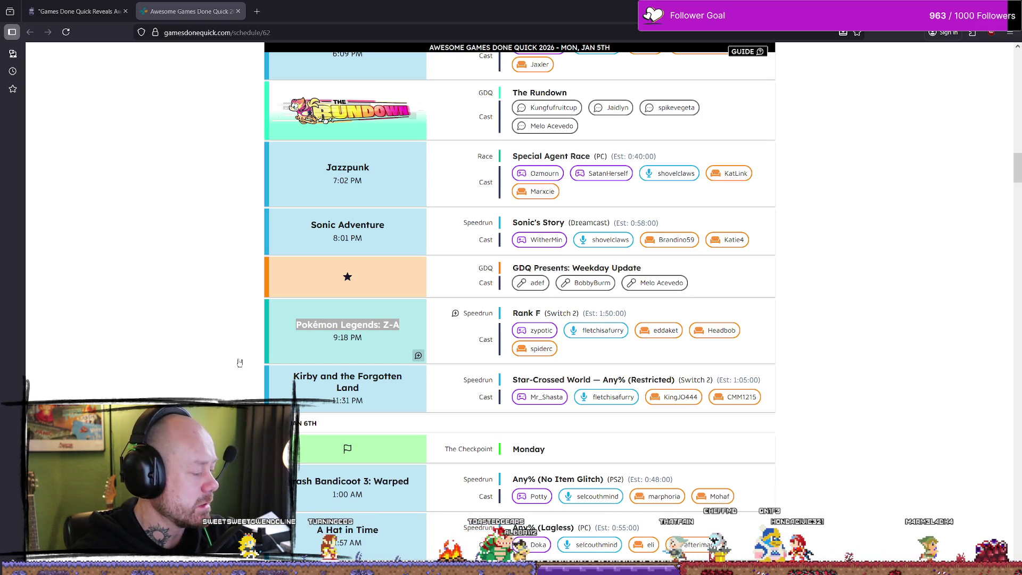
{"action": "scroll", "coordinate": [777, 277], "scroll_direction": "down", "scroll_amount": 2}
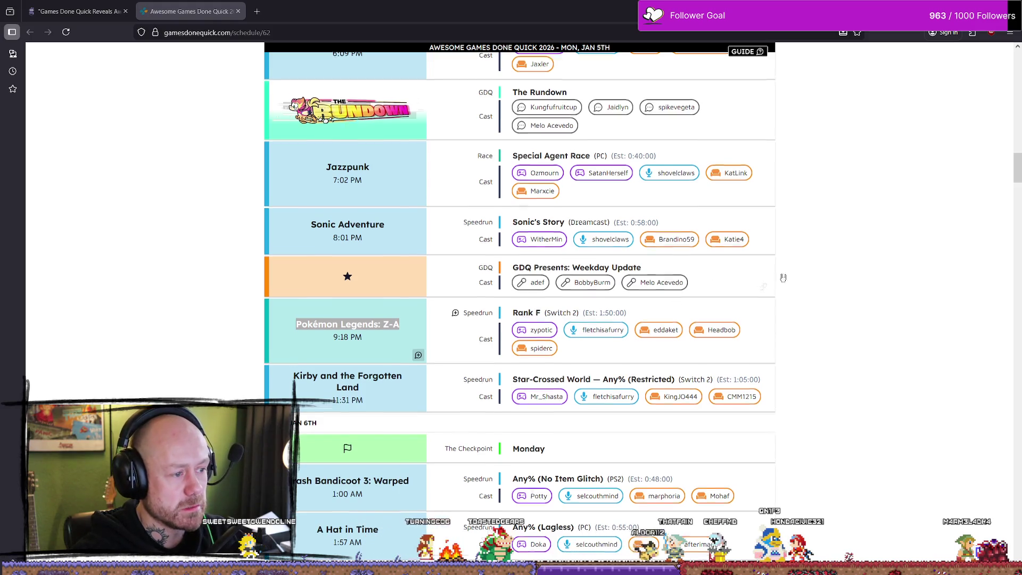
{"action": "scroll", "coordinate": [430, 387], "scroll_direction": "down", "scroll_amount": 4}
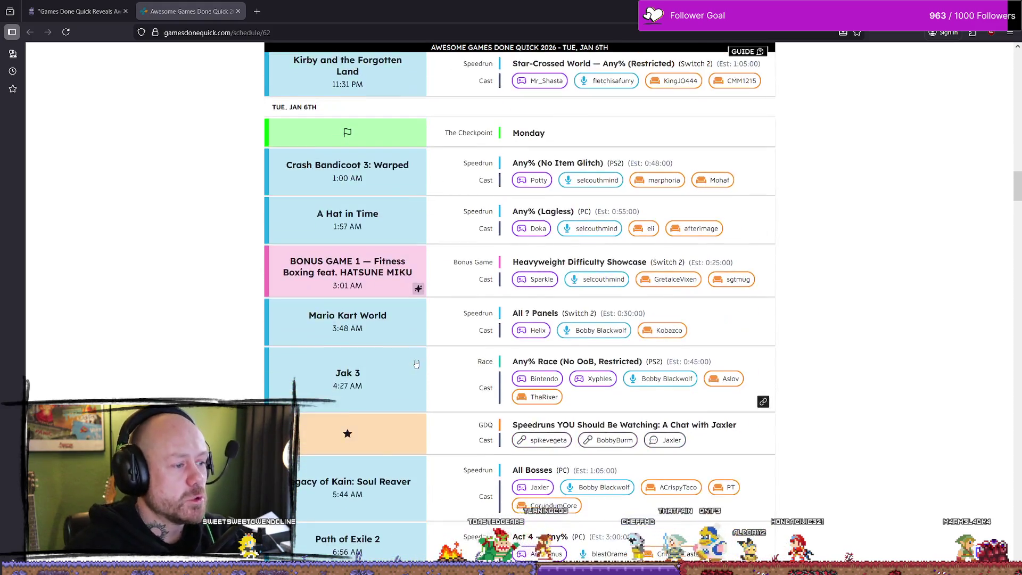
{"action": "scroll", "coordinate": [500, 319], "scroll_direction": "down", "scroll_amount": 2}
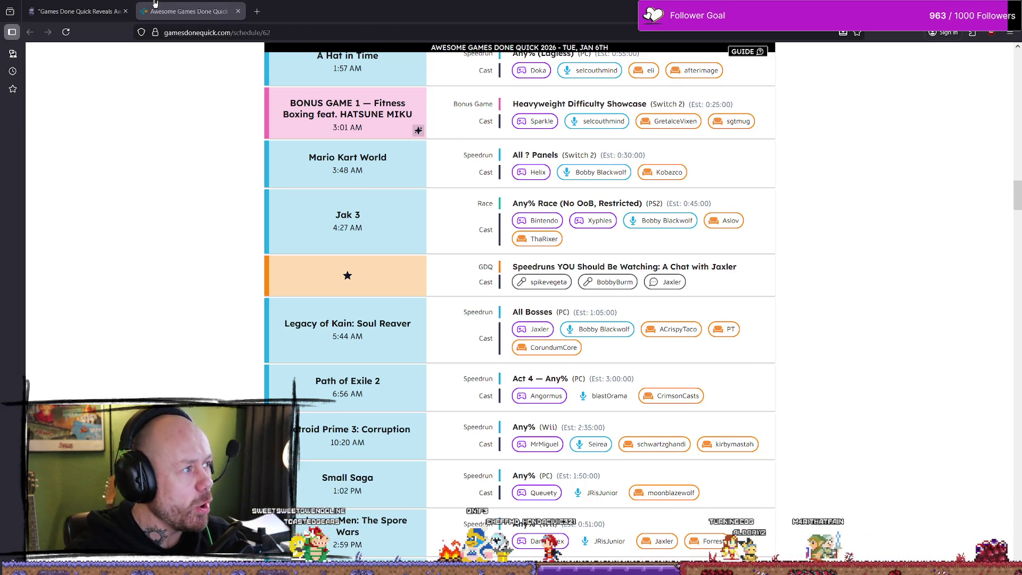
{"action": "left_click", "coordinate": [72, 4]}
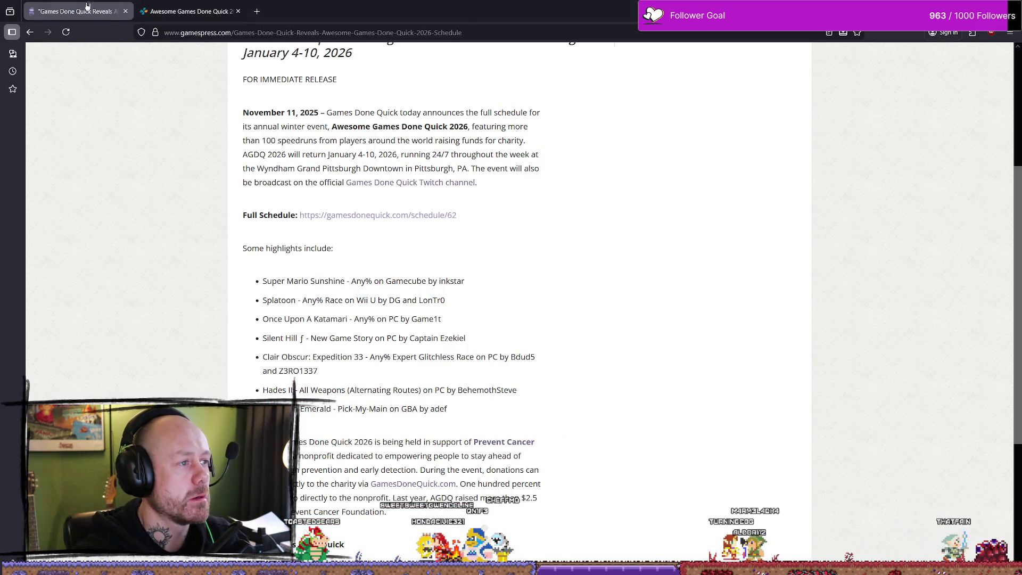
Switch from the GamesPress article to the Unreal Editor showing Deathmatch_RuinedVillage.
{"action": "key", "text": "alt+Tab"}
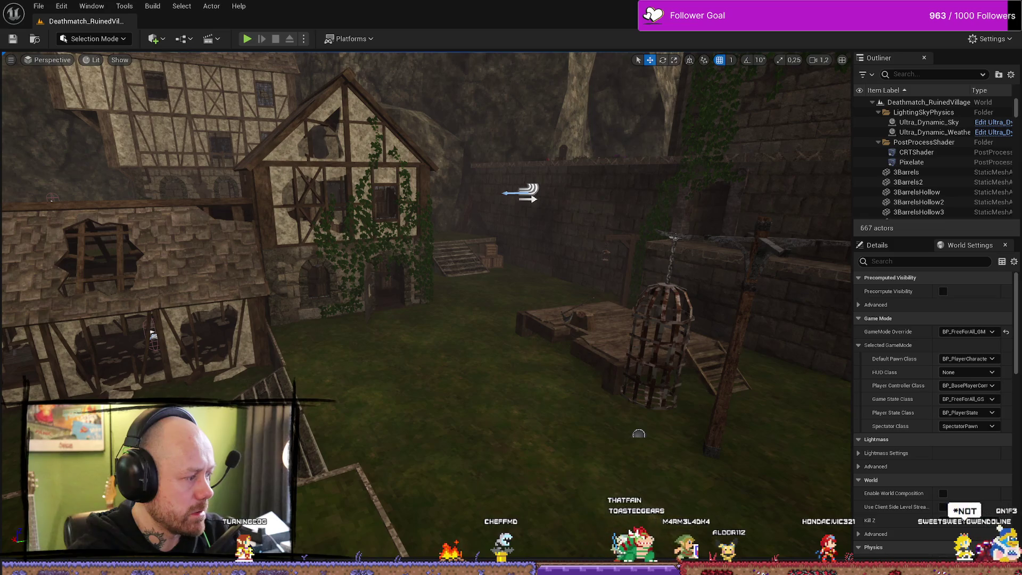
Fly past the timber house to the garden, then nudge the BP_PlayerState Event Graph right.
{"action": "left_click_drag", "start_coordinate": [425, 266], "coordinate": [372, 234]}
{"action": "left_click_drag", "start_coordinate": [503, 306], "coordinate": [503, 277]}
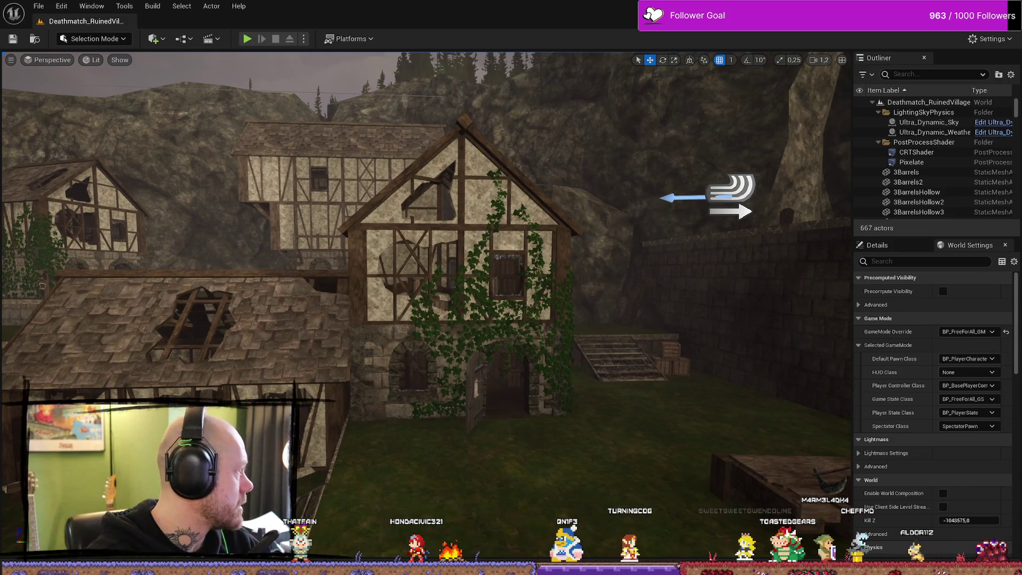
{"action": "mouse_move", "coordinate": [187, 380]}
{"action": "left_mouse_down"}
{"action": "mouse_move", "coordinate": [479, 183]}
{"action": "mouse_move", "coordinate": [232, 210]}
{"action": "mouse_move", "coordinate": [342, 320]}
{"action": "left_mouse_up"}
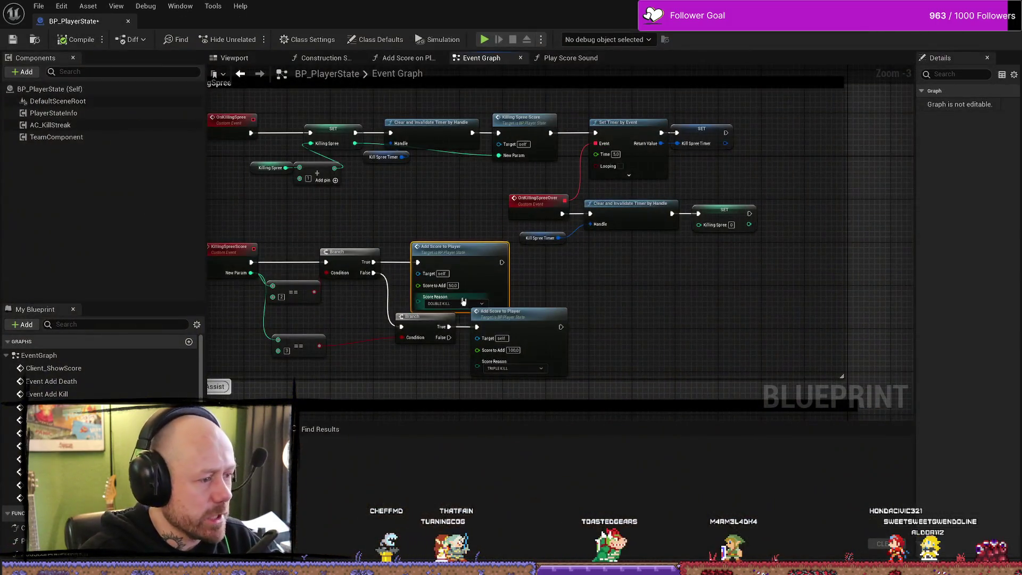
{"action": "left_click_drag", "start_coordinate": [650, 269], "coordinate": [676, 266]}
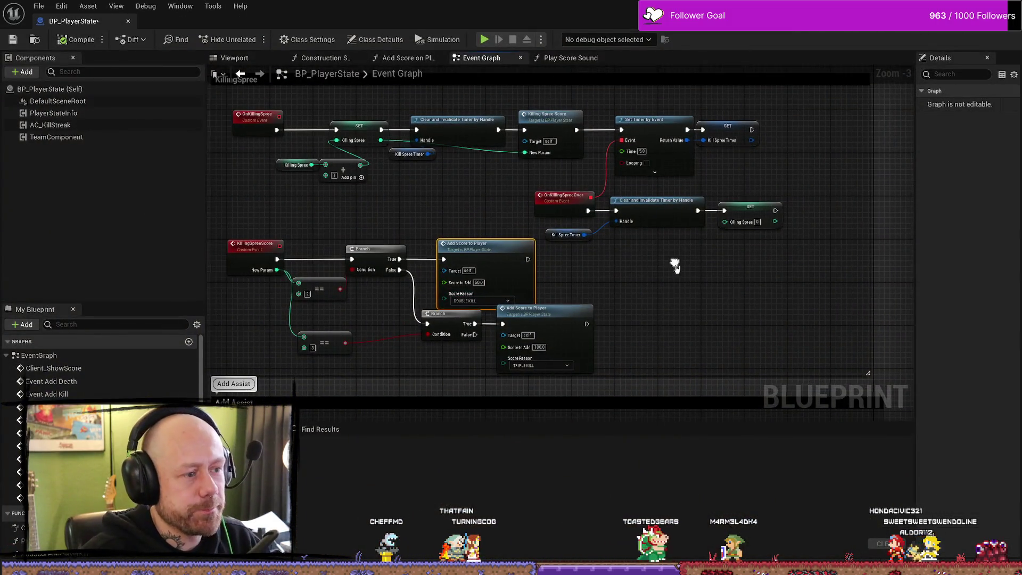
Leave the Unreal editor and bring up the 'Save And Load Player Stats' YouTube tab in Firefox.
{"action": "scroll", "coordinate": [679, 269], "scroll_direction": "down", "scroll_amount": 3}
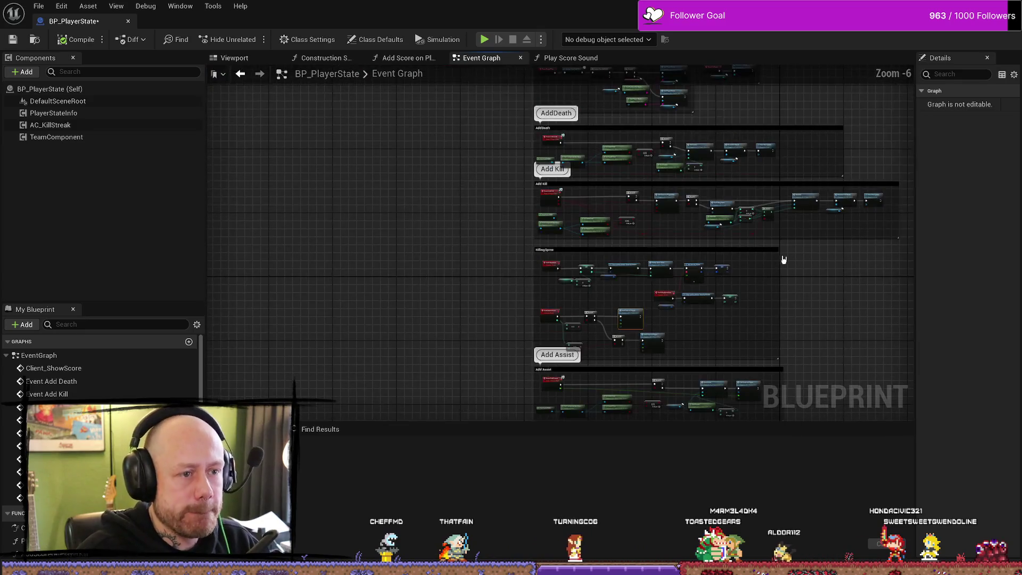
{"action": "left_click_drag", "start_coordinate": [615, 324], "coordinate": [616, 335]}
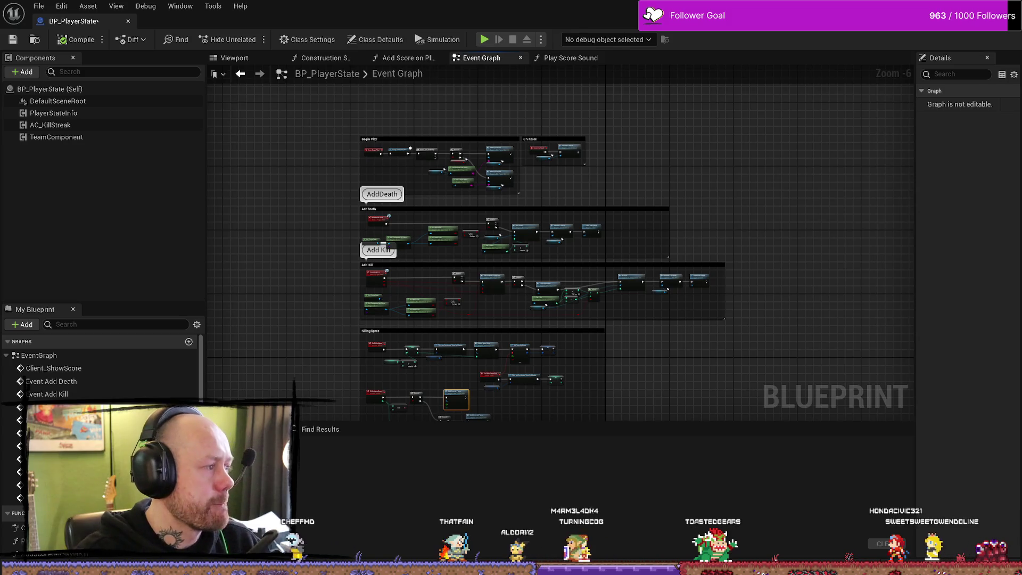
{"action": "key", "text": "super+d"}
{"action": "key", "text": "super+d"}
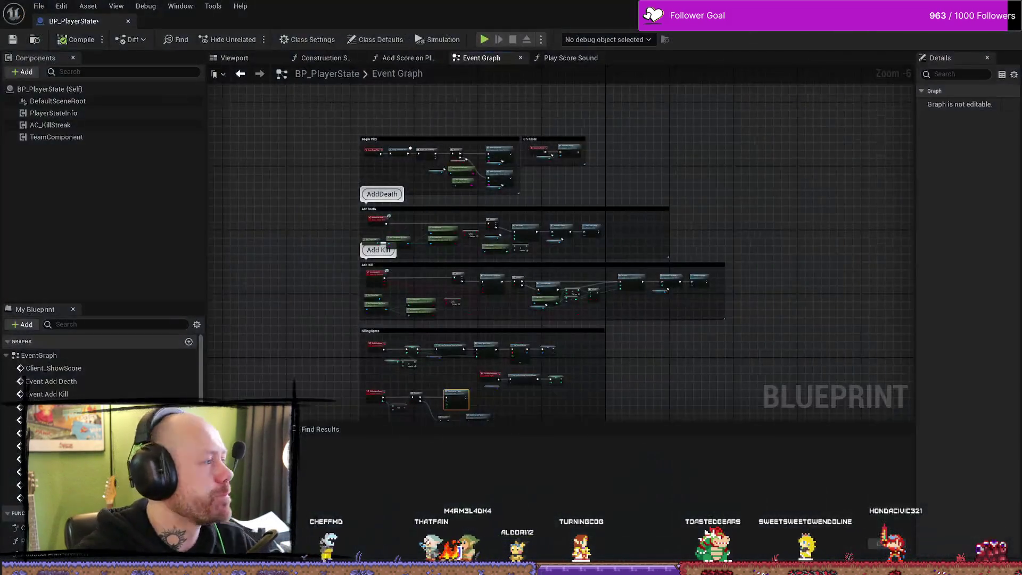
{"action": "key", "text": "alt+Tab"}
{"action": "left_click", "coordinate": [298, 11]}
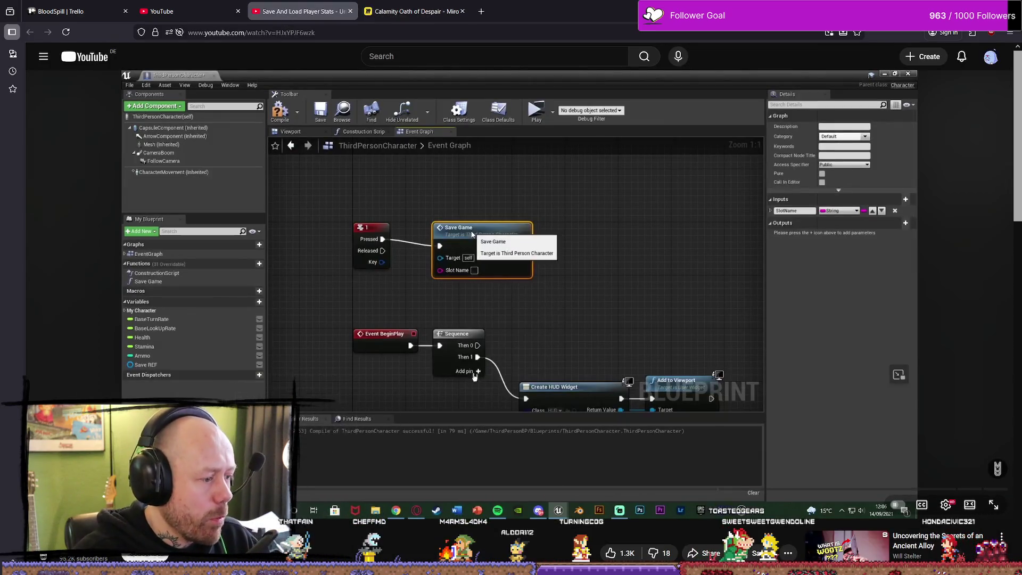
Play the tutorial up to its Does Save Game Exist node, then return to BP_PlayerState's Event Graph.
{"action": "left_click", "coordinate": [543, 291]}
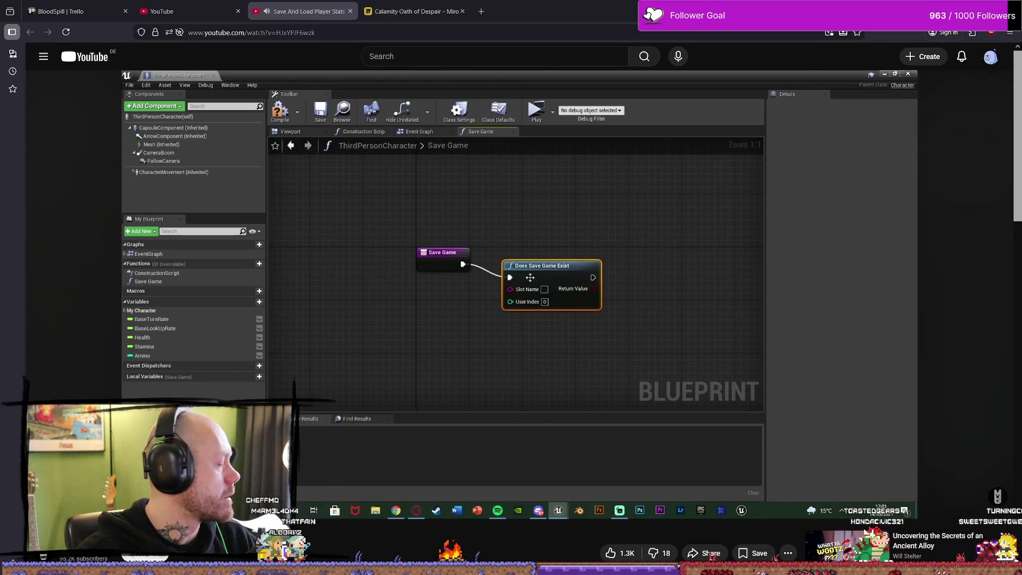
{"action": "mouse_move", "coordinate": [552, 326]}
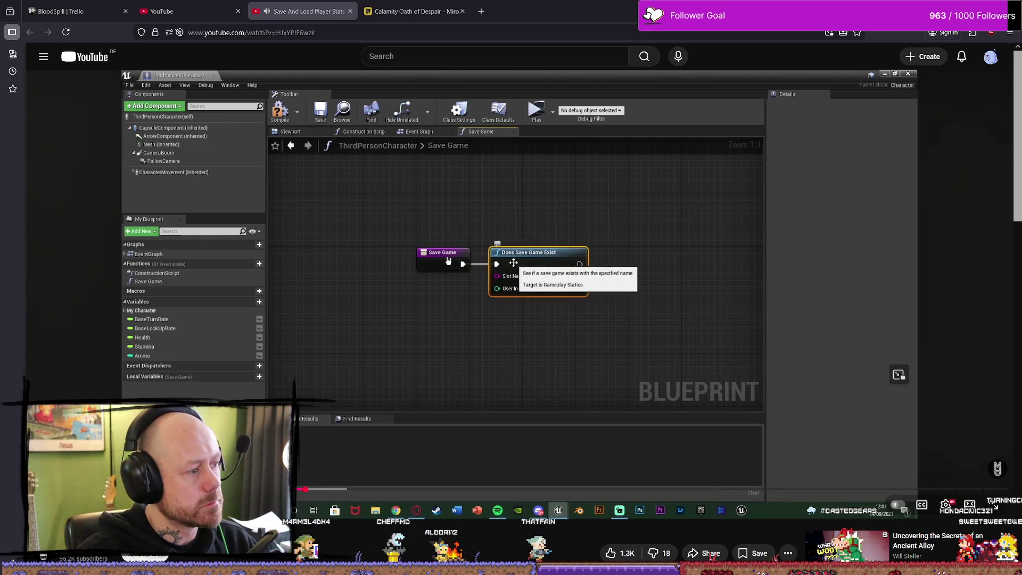
{"action": "key", "text": "space"}
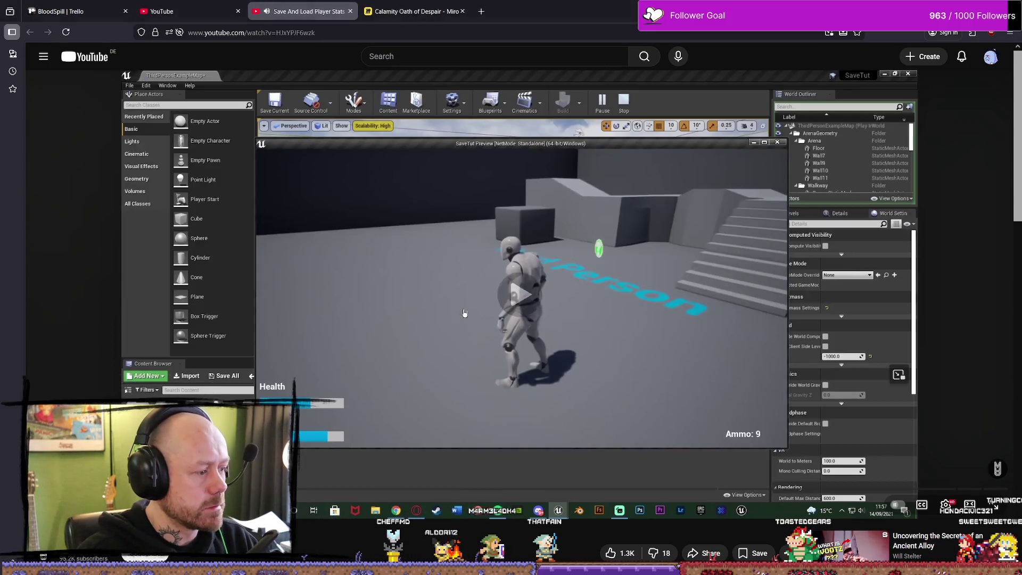
{"action": "left_click", "coordinate": [433, 477]}
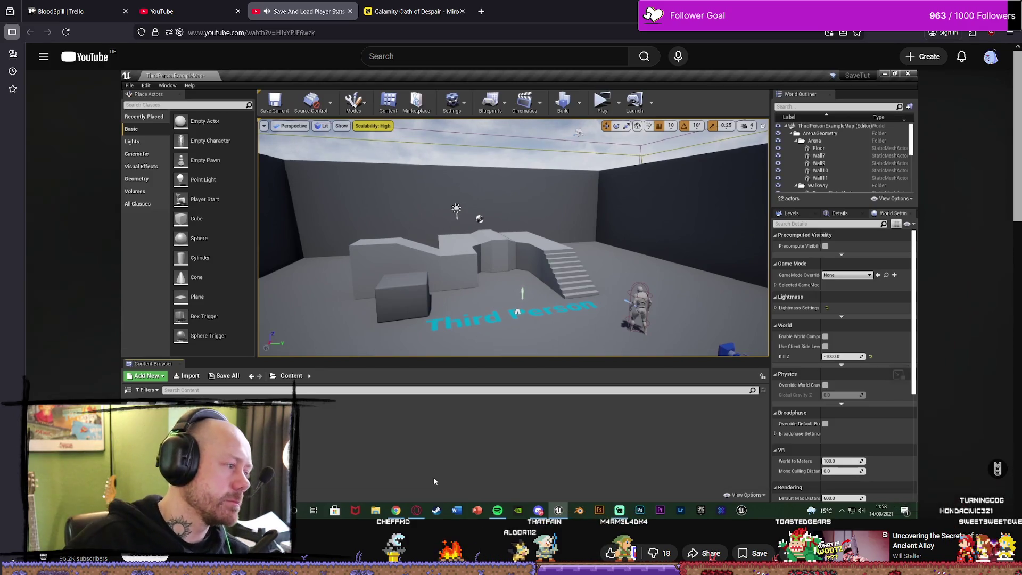
{"action": "key", "text": "alt+Tab"}
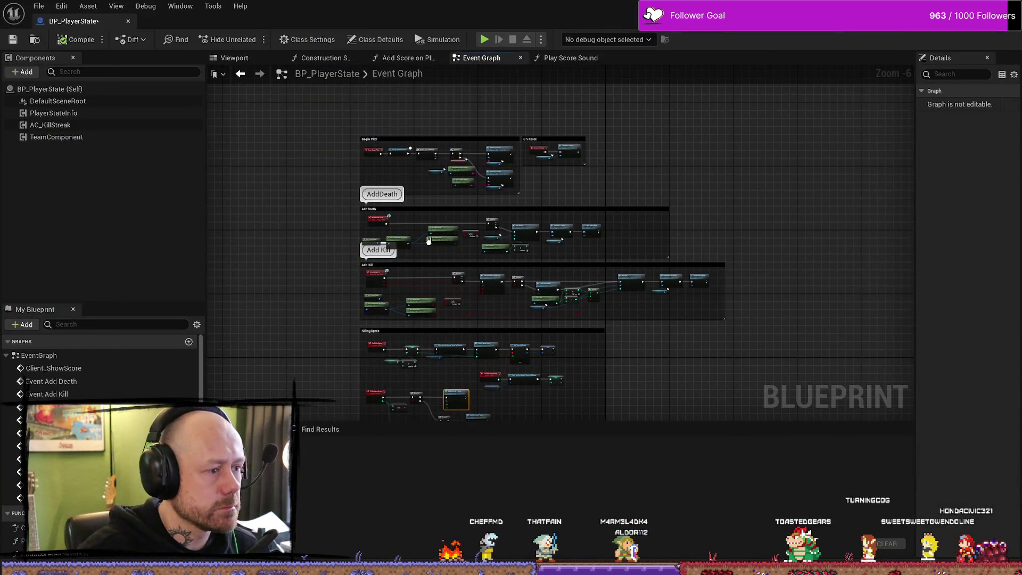
Browse the Content Drawer to the MyStuff folder and save BP_PlayerState with File > Save.
{"action": "scroll", "coordinate": [664, 189], "scroll_direction": "up", "scroll_amount": 3}
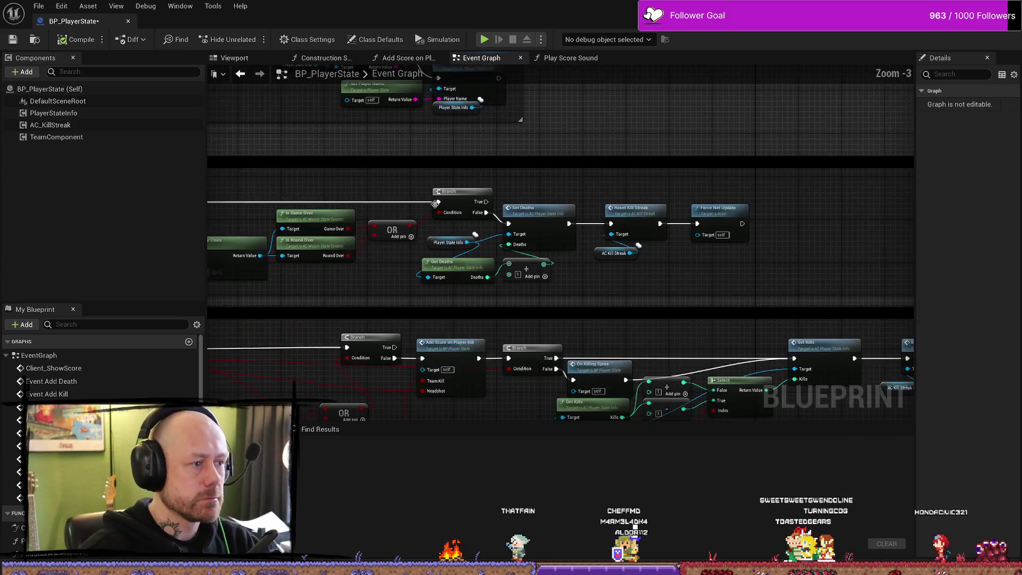
{"action": "scroll", "coordinate": [435, 204], "scroll_direction": "down", "scroll_amount": 3}
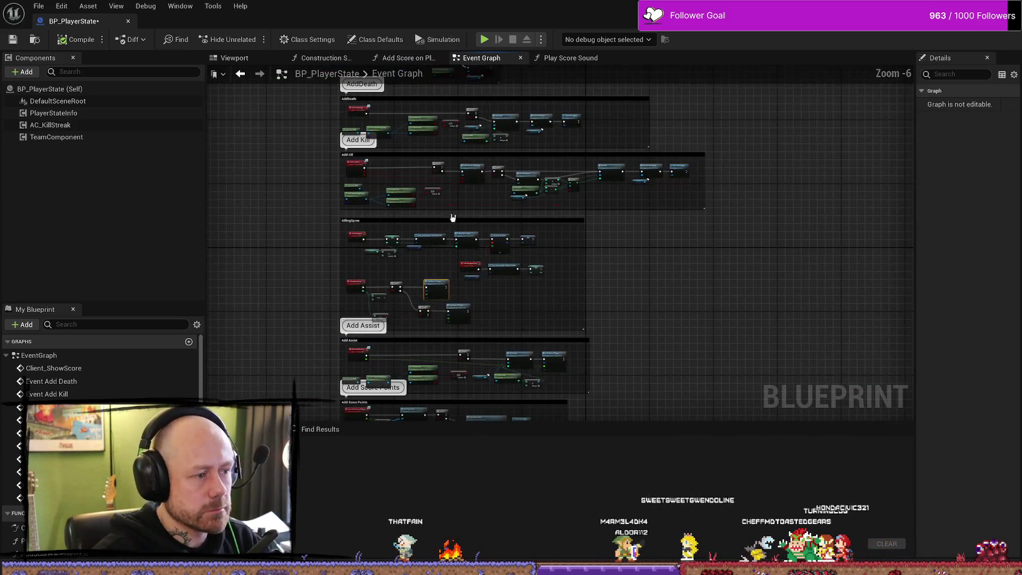
{"action": "scroll", "coordinate": [453, 217], "scroll_direction": "down", "scroll_amount": 3}
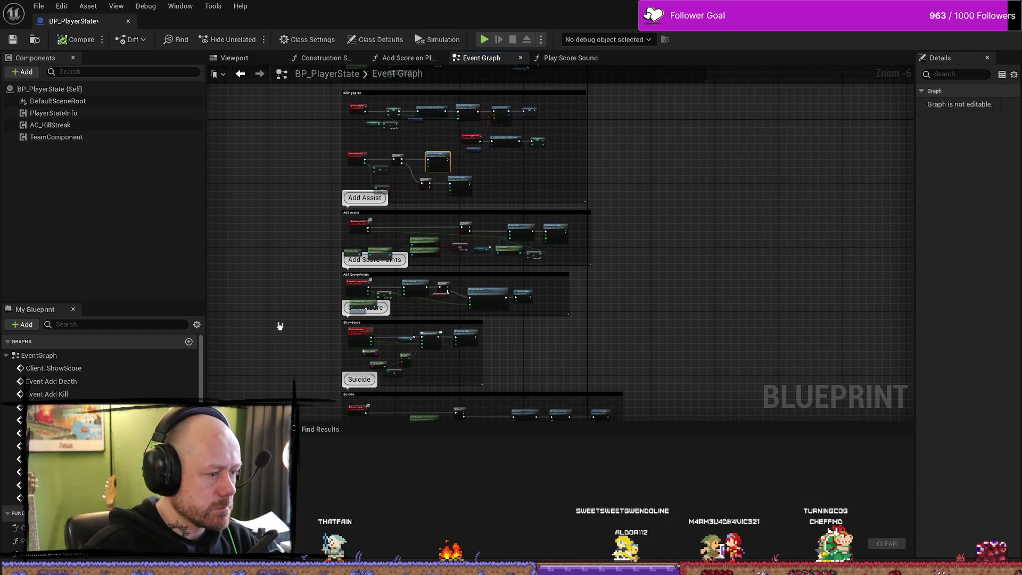
{"action": "scroll", "coordinate": [279, 326], "scroll_direction": "down", "scroll_amount": 2}
{"action": "key", "text": "ctrl+space"}
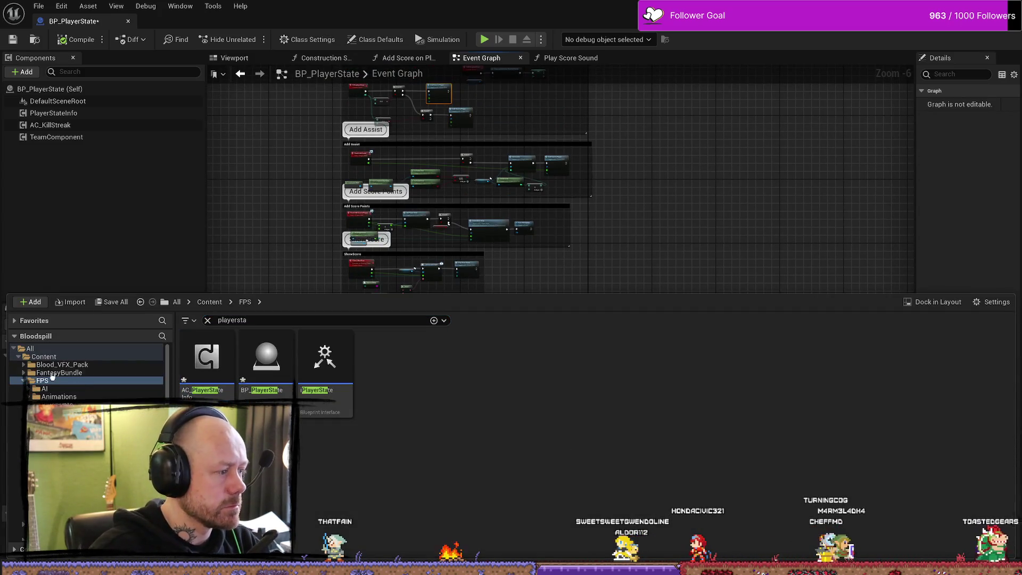
{"action": "double_click", "coordinate": [52, 379]}
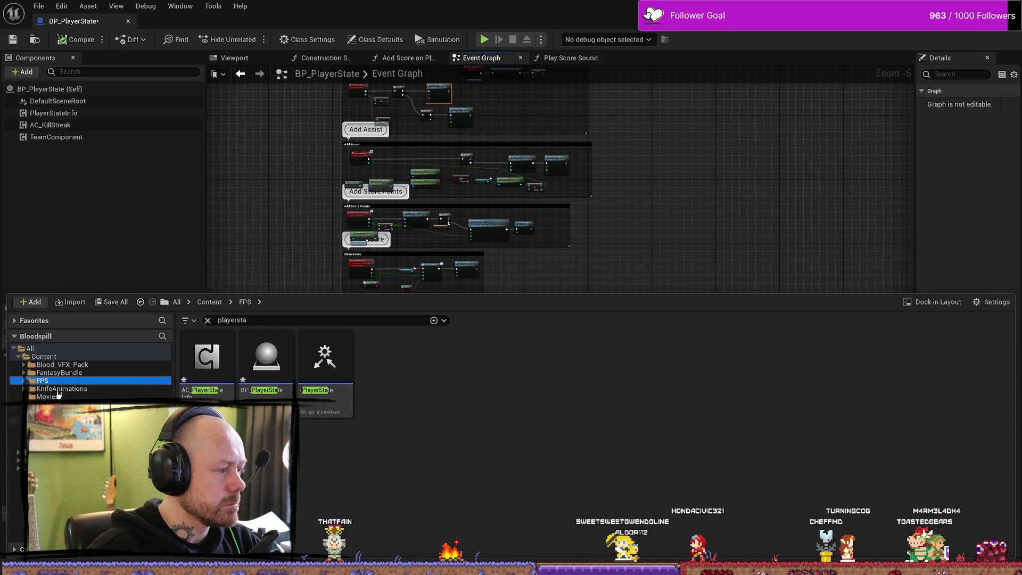
{"action": "left_click", "coordinate": [47, 405]}
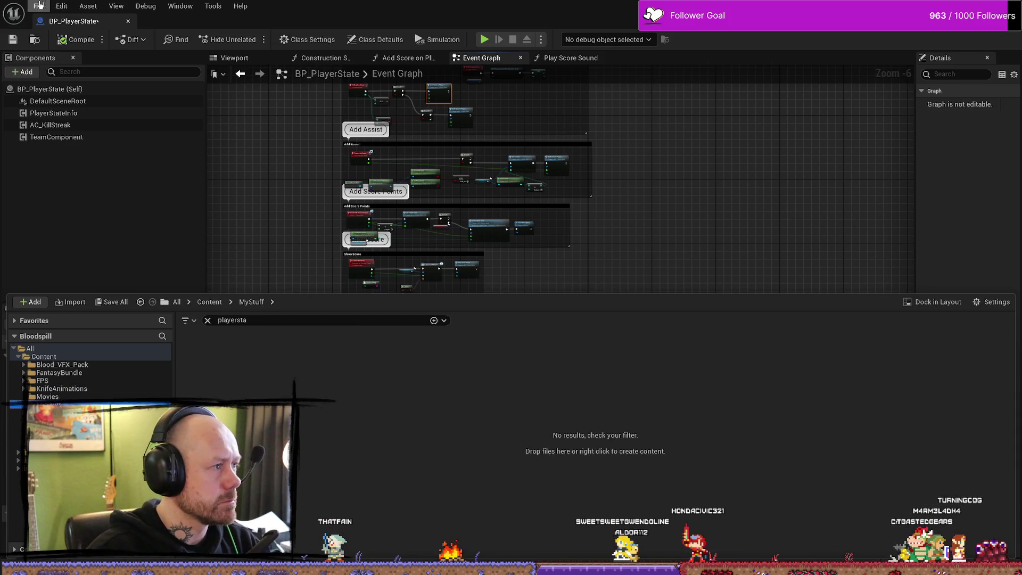
{"action": "left_click", "coordinate": [39, 6]}
{"action": "left_click", "coordinate": [85, 75]}
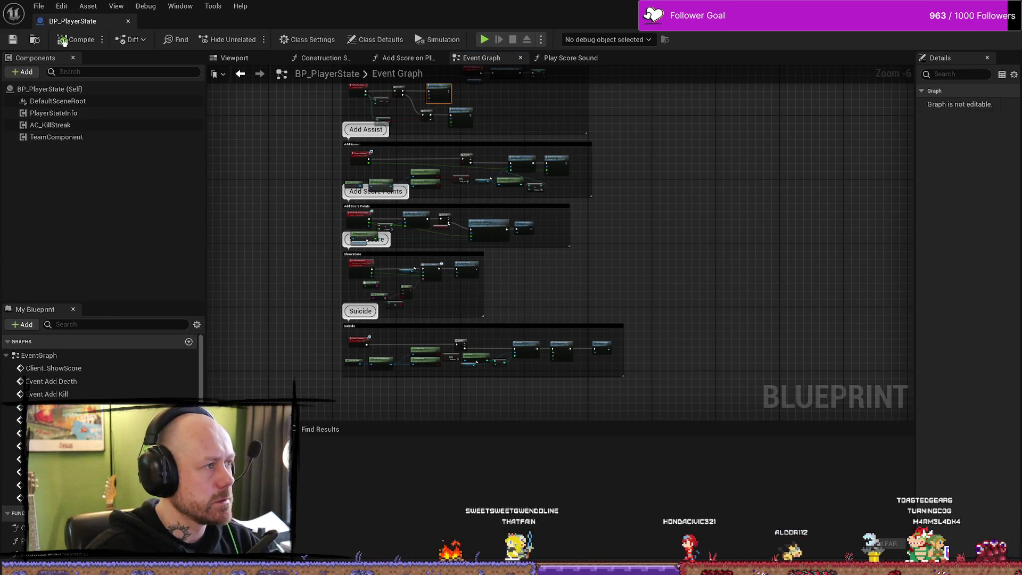
{"action": "left_click_drag", "start_coordinate": [276, 212], "coordinate": [283, 175]}
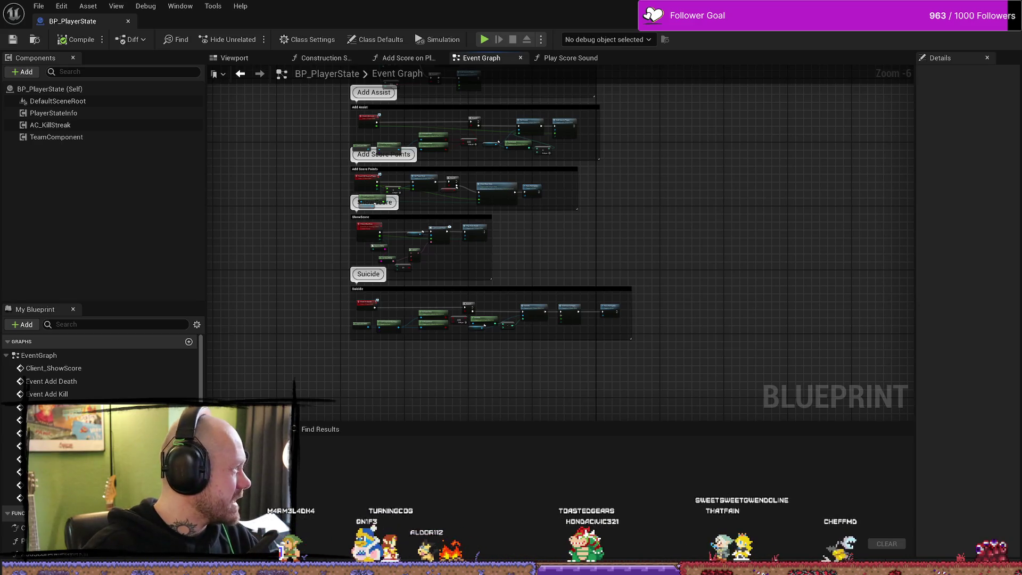
{"action": "key", "text": "alt+Tab"}
{"action": "scroll", "coordinate": [529, 214], "scroll_direction": "up", "scroll_amount": 10}
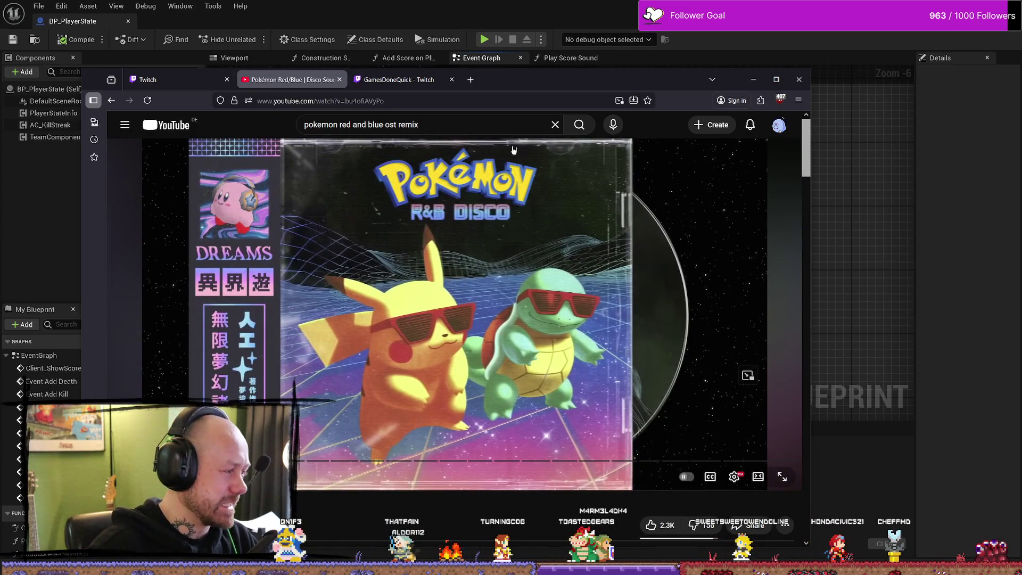
{"action": "scroll", "coordinate": [492, 203], "scroll_direction": "down", "scroll_amount": 5}
{"action": "scroll", "coordinate": [339, 268], "scroll_direction": "up", "scroll_amount": 4}
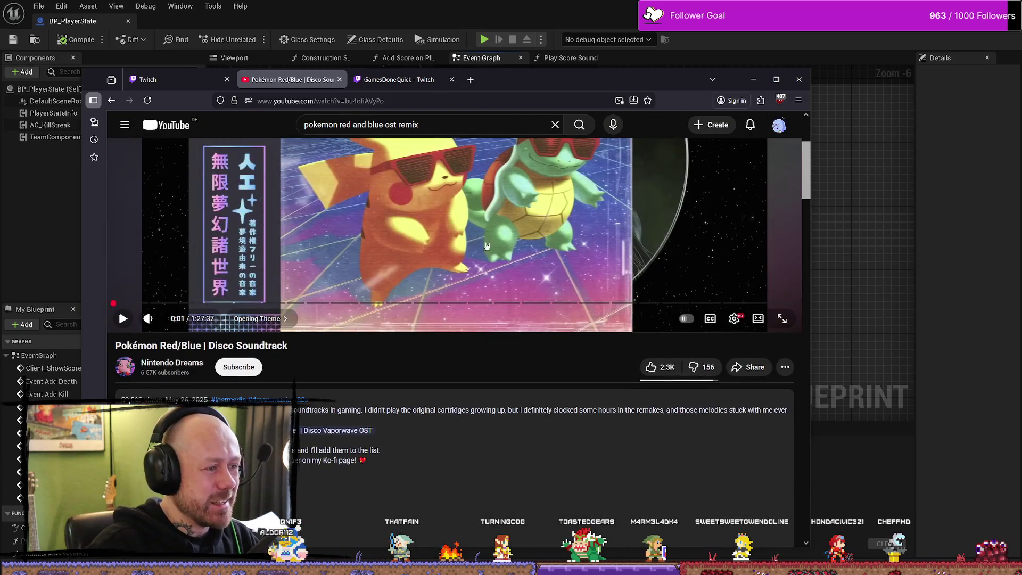
{"action": "scroll", "coordinate": [340, 268], "scroll_direction": "down", "scroll_amount": 3}
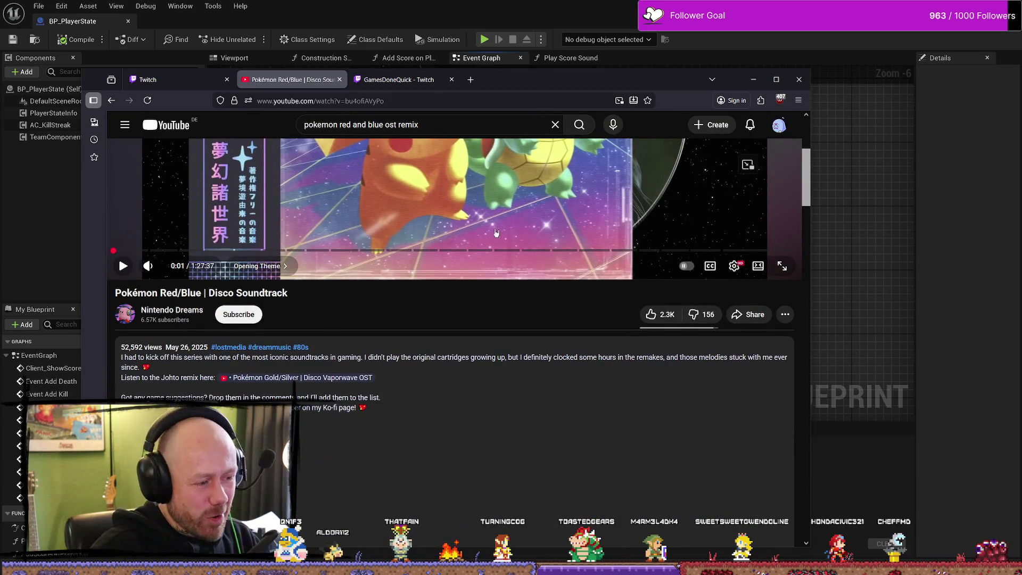
{"action": "scroll", "coordinate": [496, 233], "scroll_direction": "down", "scroll_amount": 1}
{"action": "scroll", "coordinate": [465, 304], "scroll_direction": "down", "scroll_amount": 3}
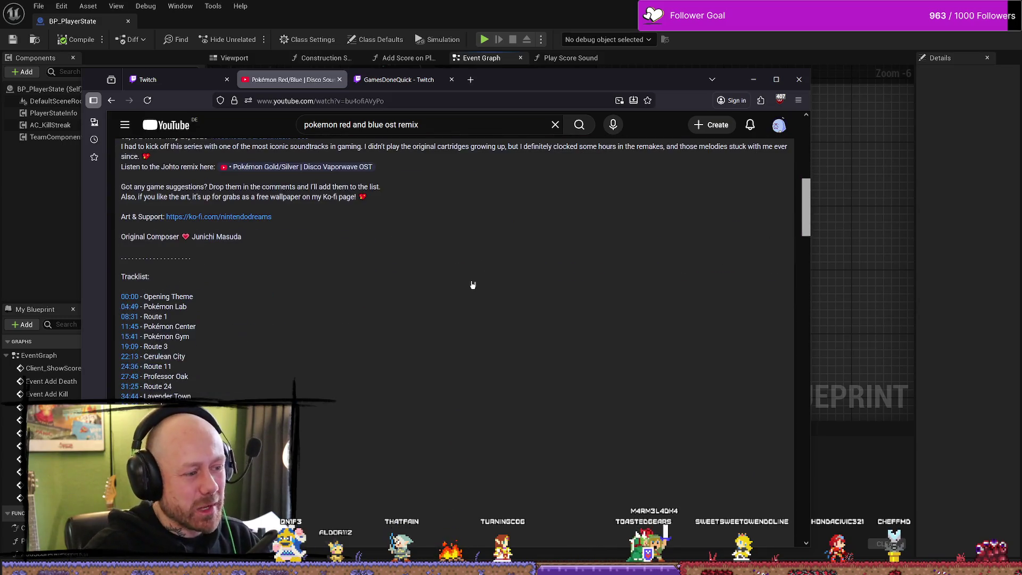
{"action": "scroll", "coordinate": [477, 280], "scroll_direction": "down", "scroll_amount": 6}
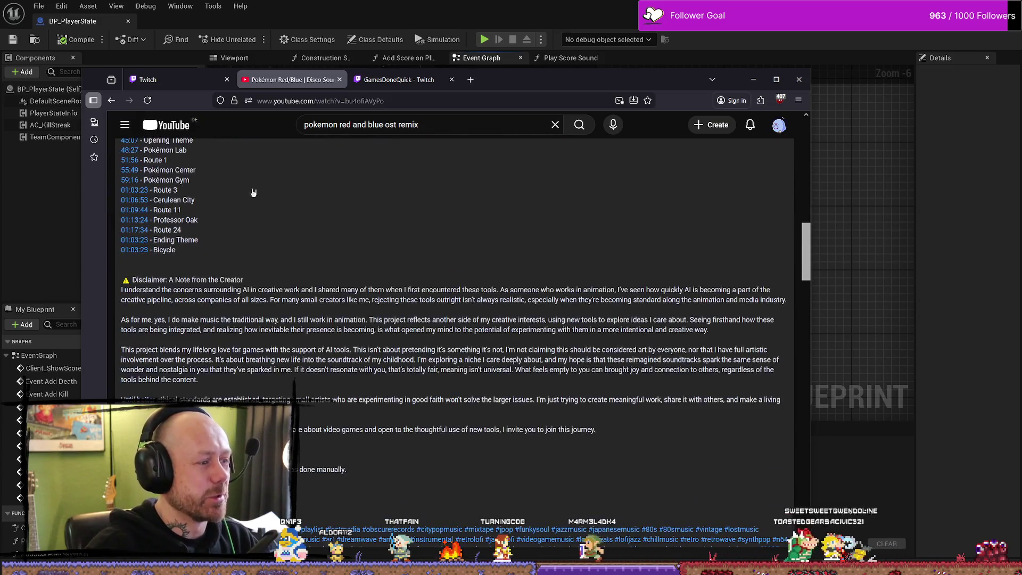
{"action": "triple_click", "coordinate": [165, 278]}
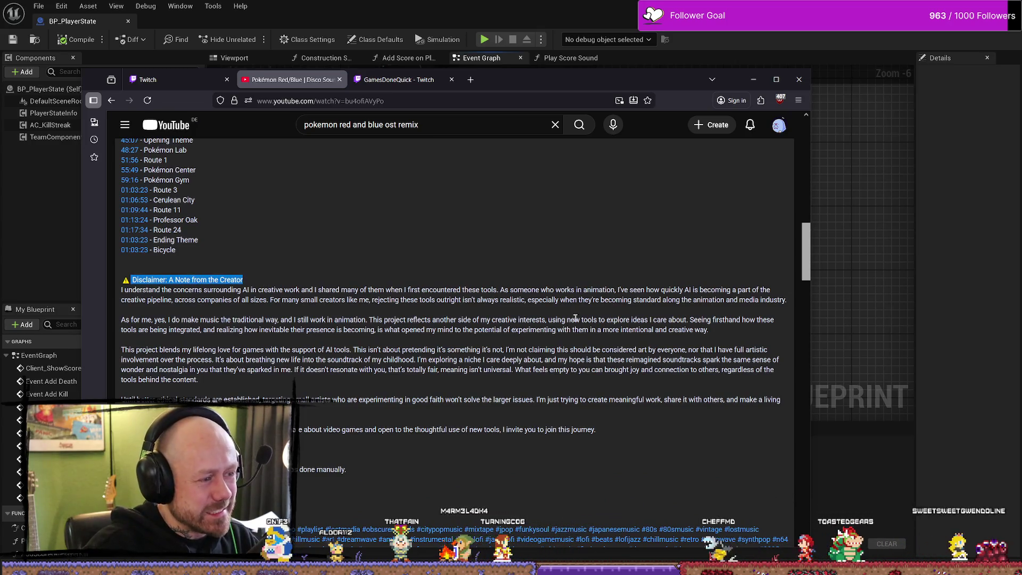
{"action": "left_click_drag", "start_coordinate": [120, 289], "coordinate": [271, 290]}
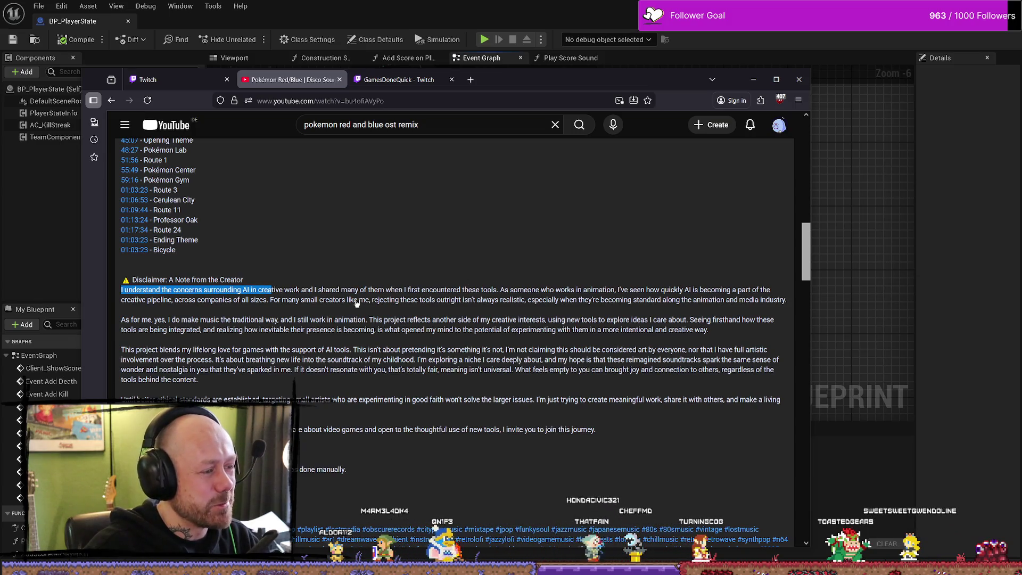
{"action": "mouse_move", "coordinate": [163, 349]}
{"action": "left_mouse_down"}
{"action": "mouse_move", "coordinate": [308, 349]}
{"action": "mouse_move", "coordinate": [187, 349]}
{"action": "left_mouse_up"}
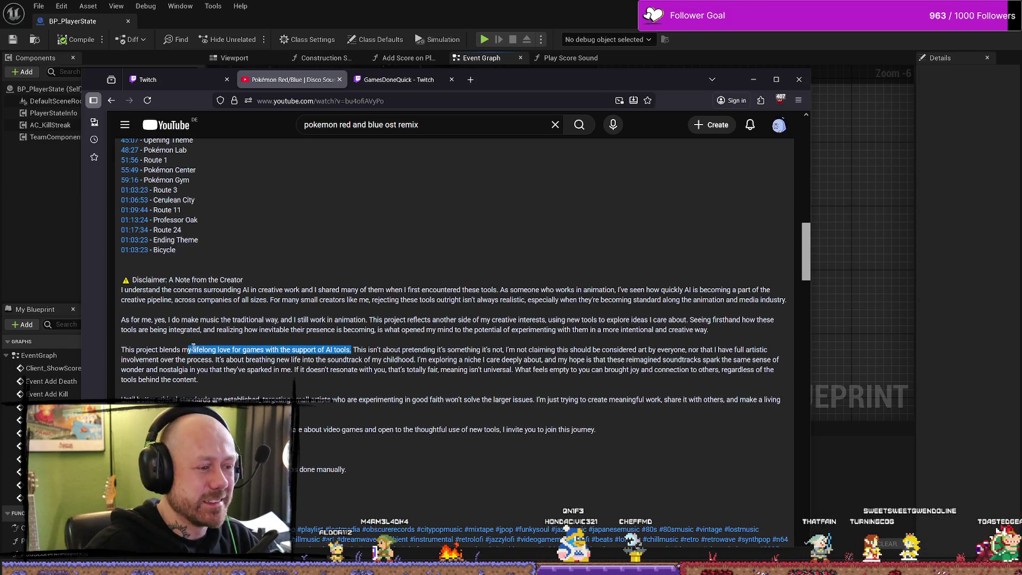
{"action": "left_click", "coordinate": [259, 330]}
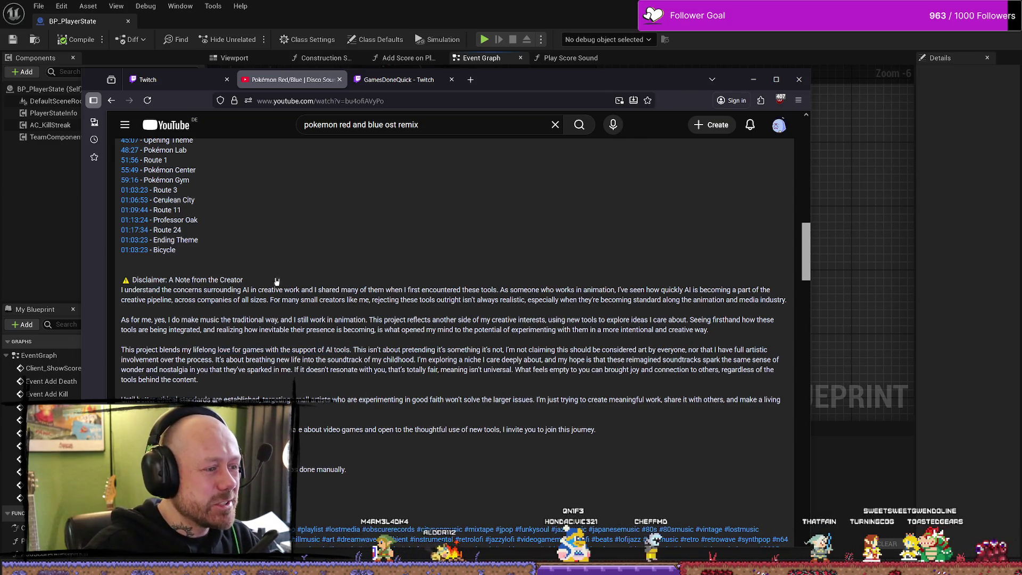
{"action": "mouse_move", "coordinate": [121, 290]}
{"action": "left_mouse_down"}
{"action": "mouse_move", "coordinate": [723, 298]}
{"action": "mouse_move", "coordinate": [782, 322]}
{"action": "mouse_move", "coordinate": [785, 341]}
{"action": "left_mouse_up"}
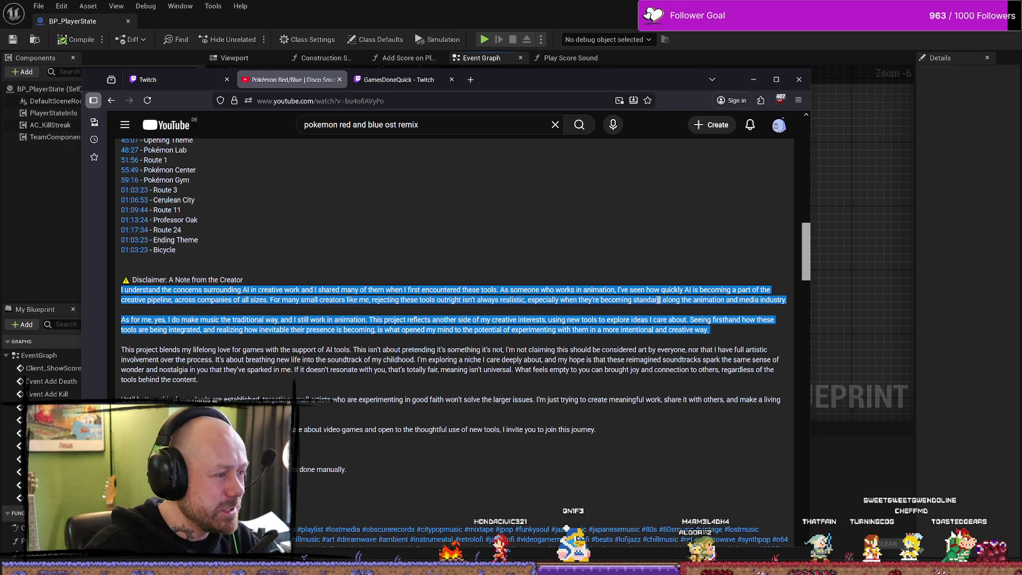
{"action": "left_click", "coordinate": [234, 292]}
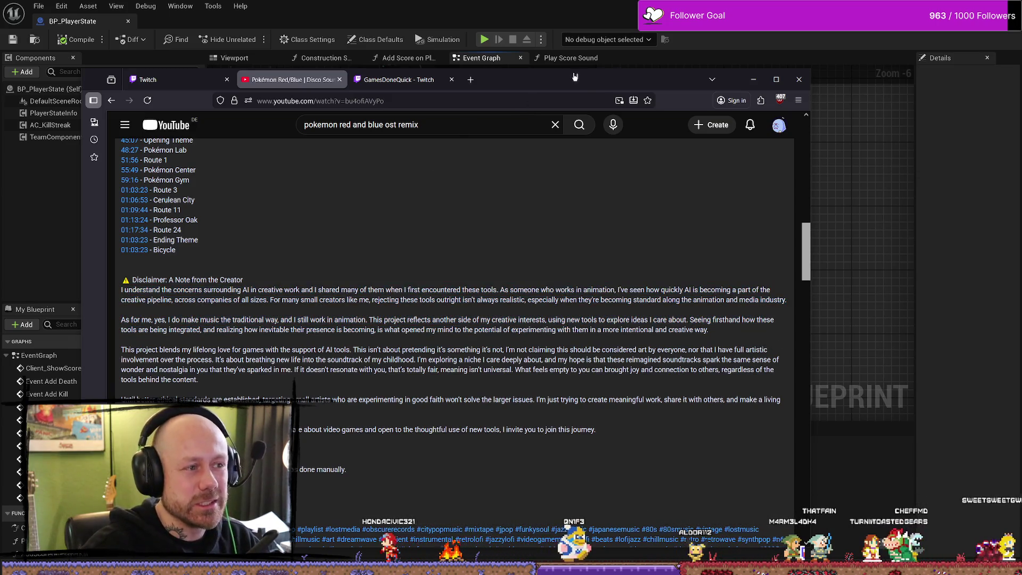
{"action": "key", "text": "super+Down"}
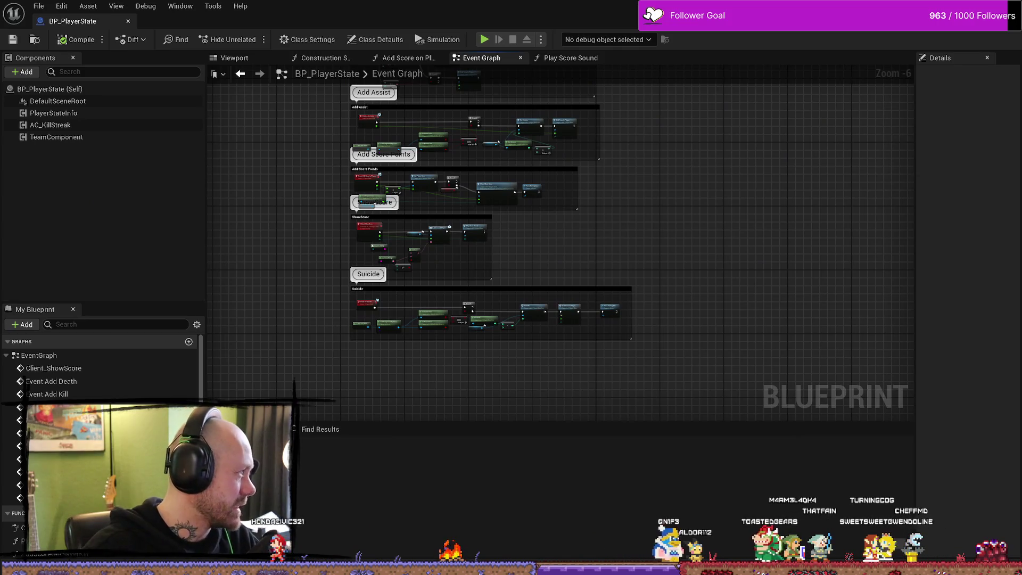
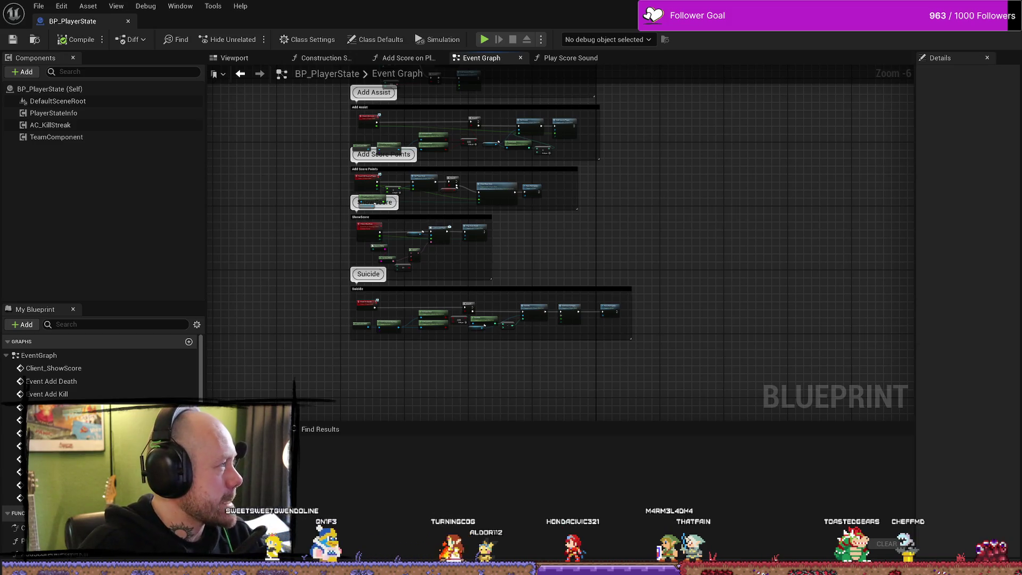
Shift the BP_PlayerState graph sideways and bring up the Content Drawer.
{"action": "left_click_drag", "start_coordinate": [740, 234], "coordinate": [769, 234]}
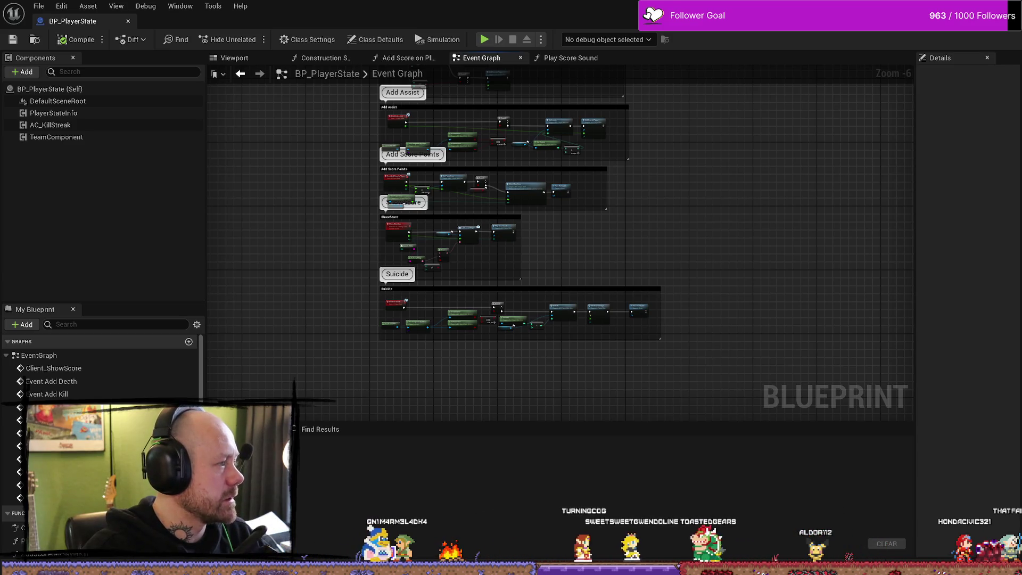
{"action": "key", "text": "super+d"}
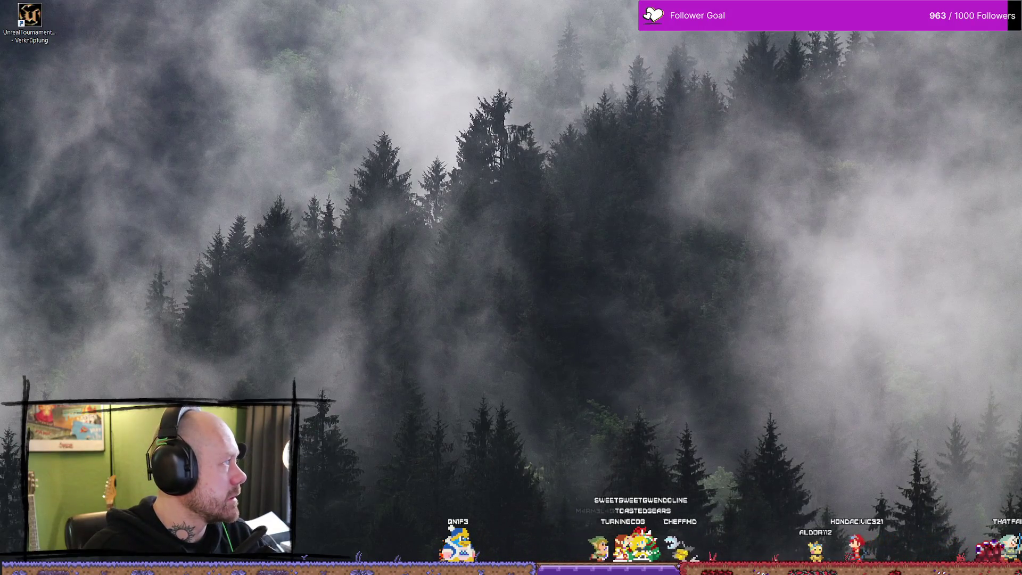
{"action": "key", "text": "super+d"}
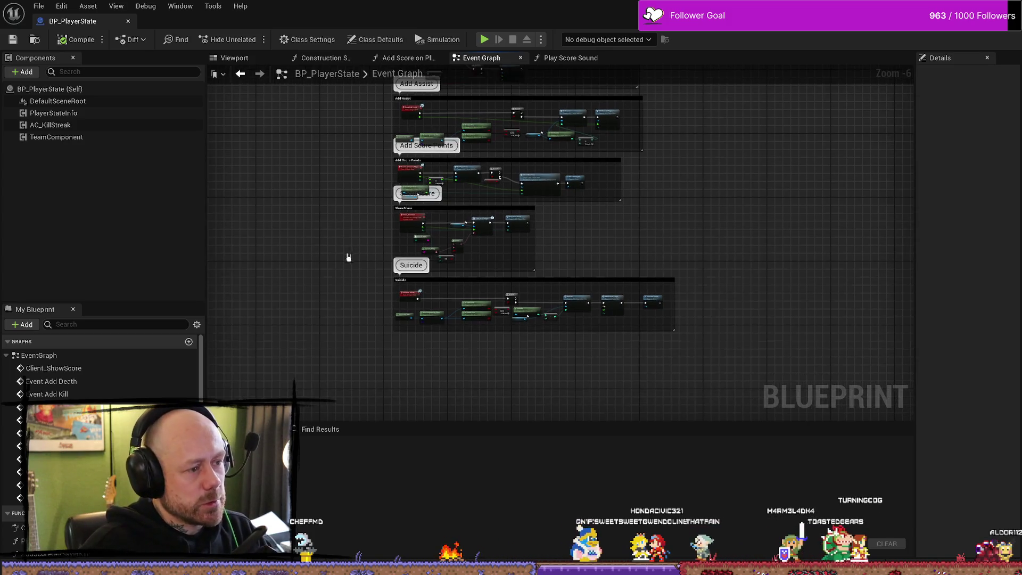
{"action": "key", "text": "ctrl+space"}
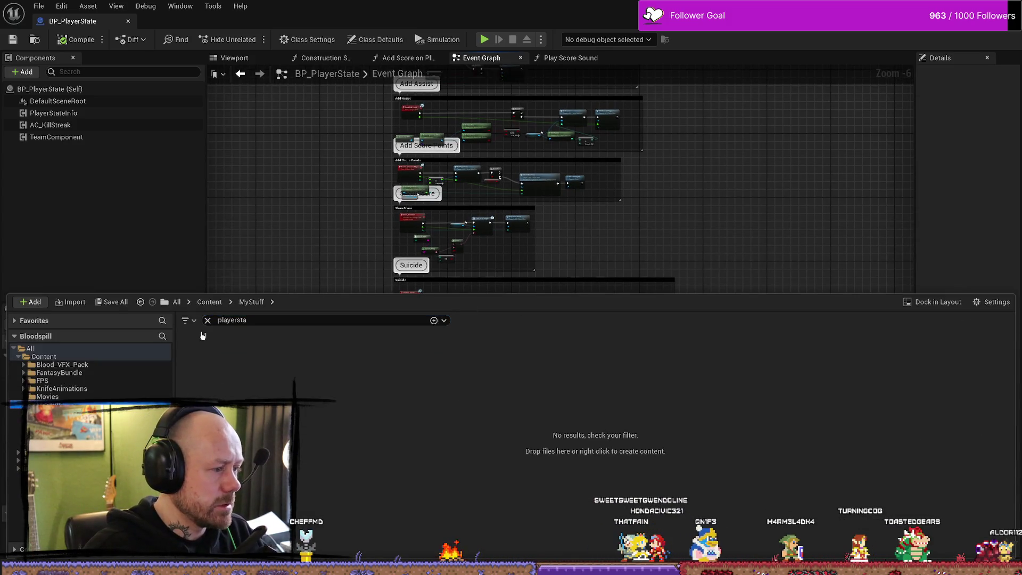
Clear the search filter, add a folder named SaveGame in MyStuff, and open it.
{"action": "left_click", "coordinate": [209, 321]}
{"action": "right_click", "coordinate": [558, 482]}
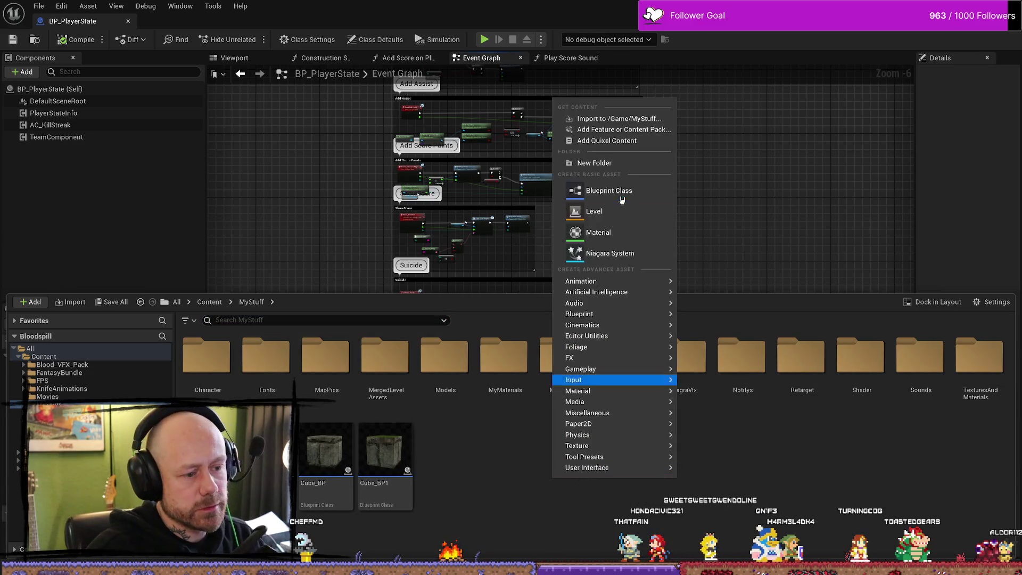
{"action": "left_click", "coordinate": [617, 163]}
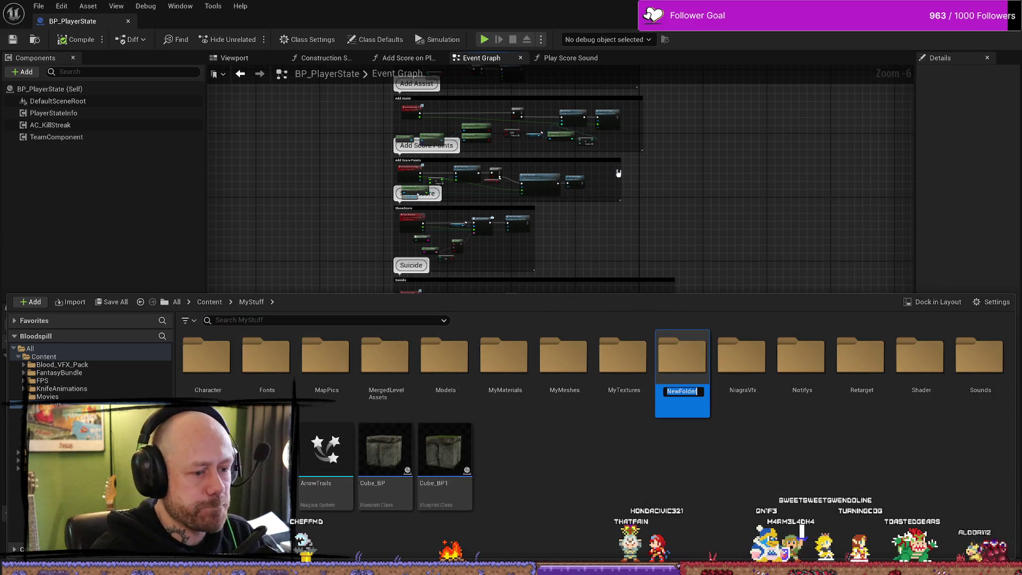
{"action": "type", "text": "SaveGame"}
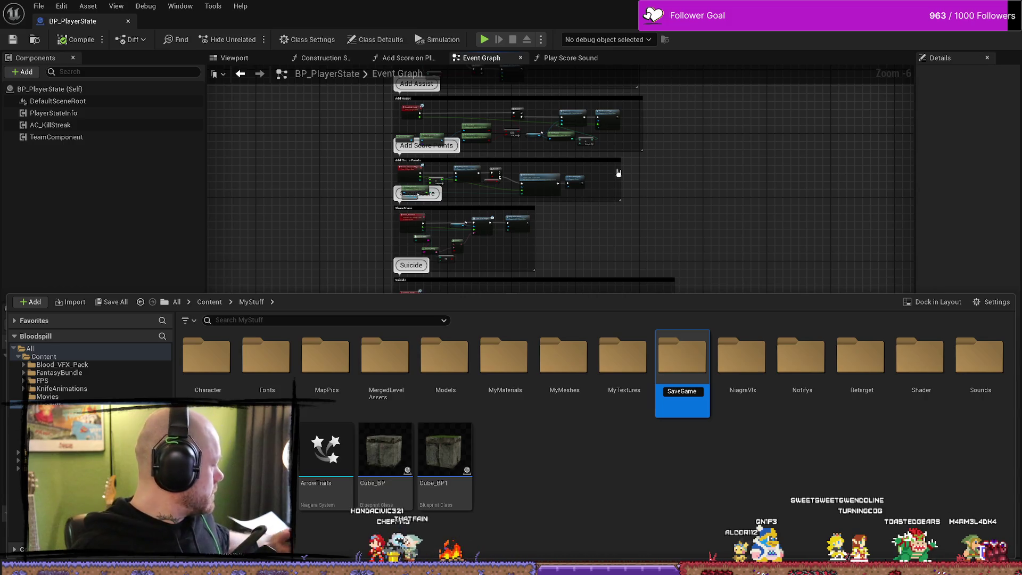
{"action": "key", "text": "Return"}
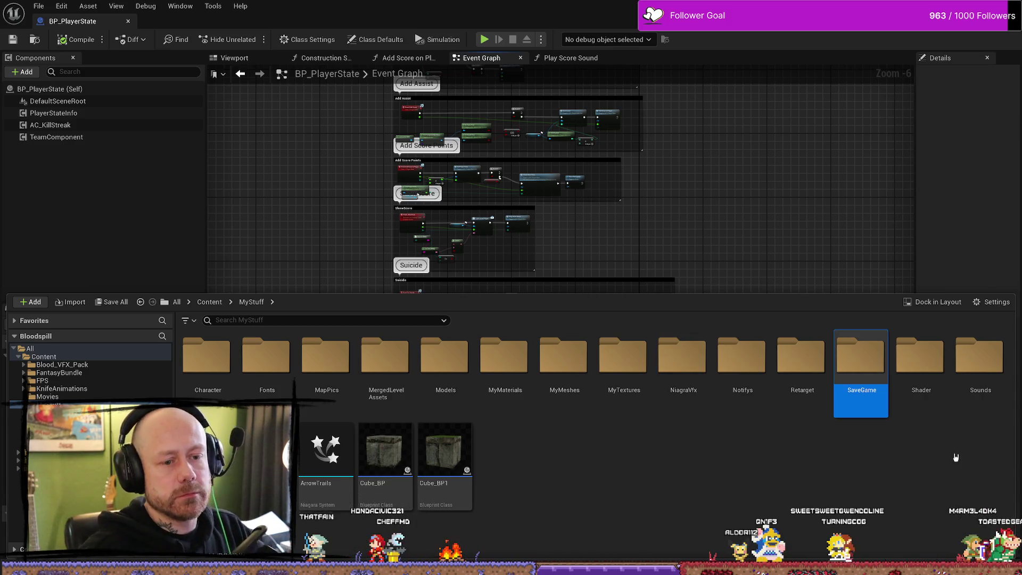
{"action": "double_click", "coordinate": [857, 365]}
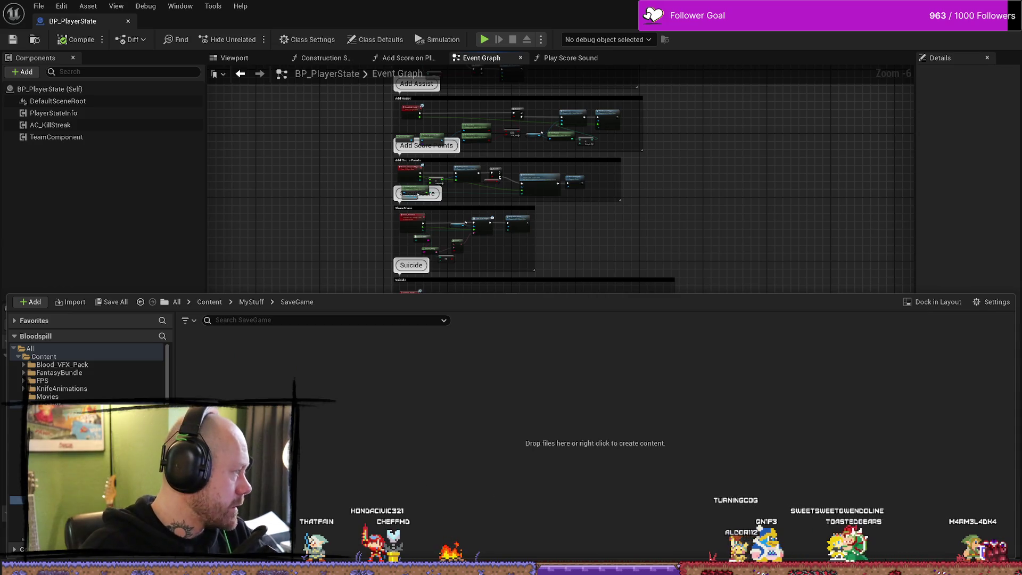
Create a Blueprint Class with parent class SaveGame, name it SaveStats, and open it.
{"action": "right_click", "coordinate": [555, 397]}
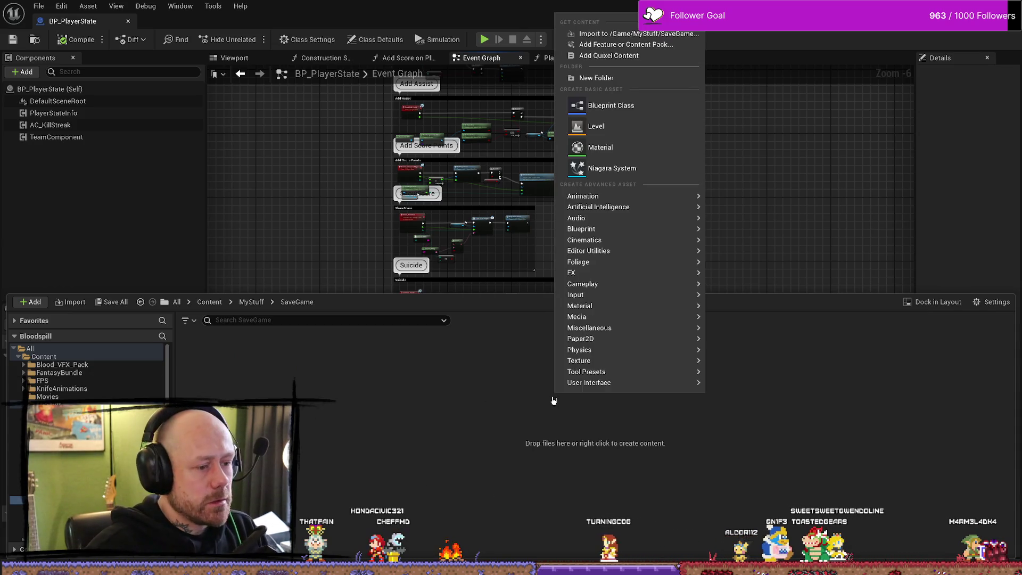
{"action": "left_click", "coordinate": [638, 107]}
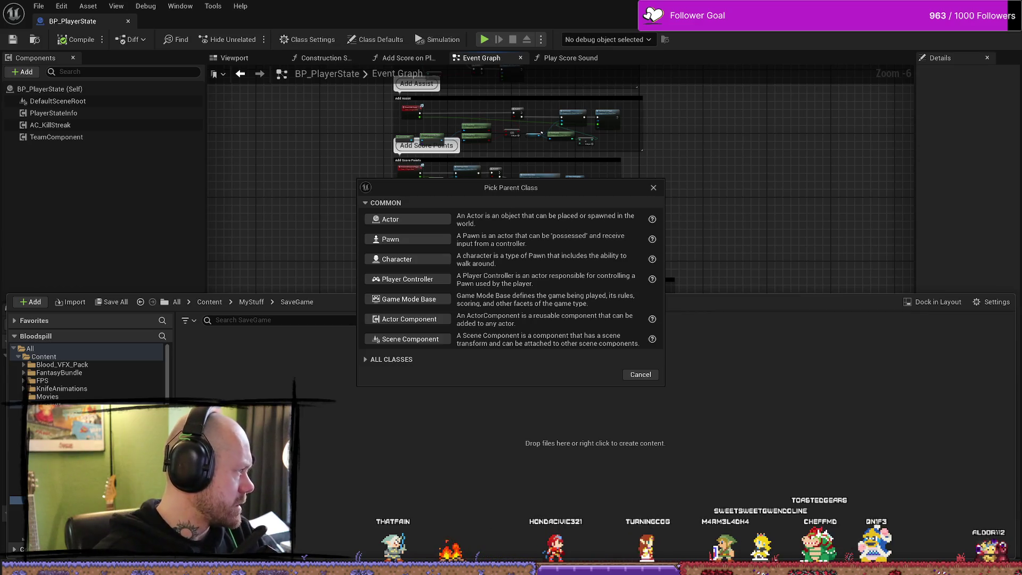
{"action": "left_click", "coordinate": [392, 359]}
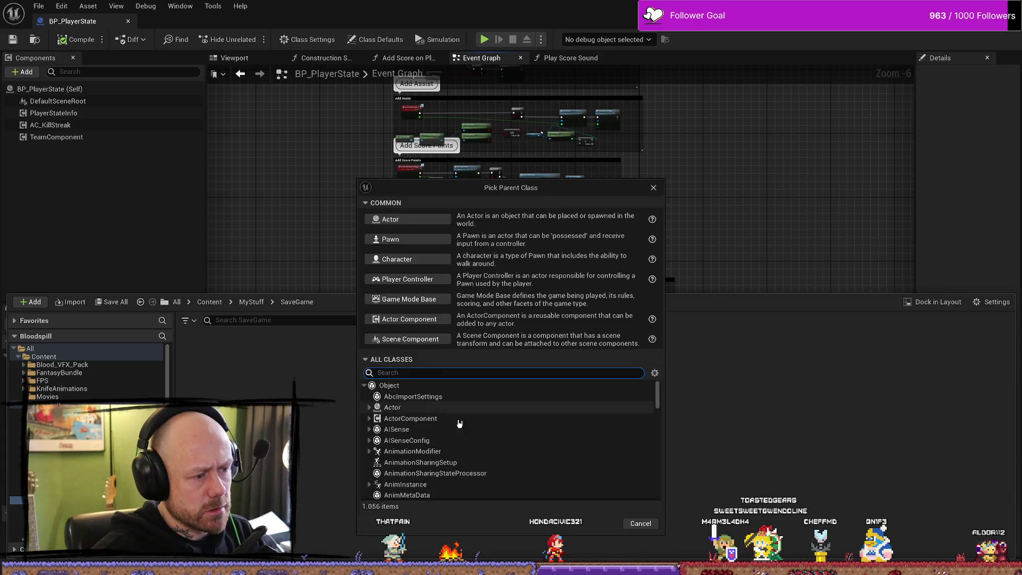
{"action": "type", "text": "save game"}
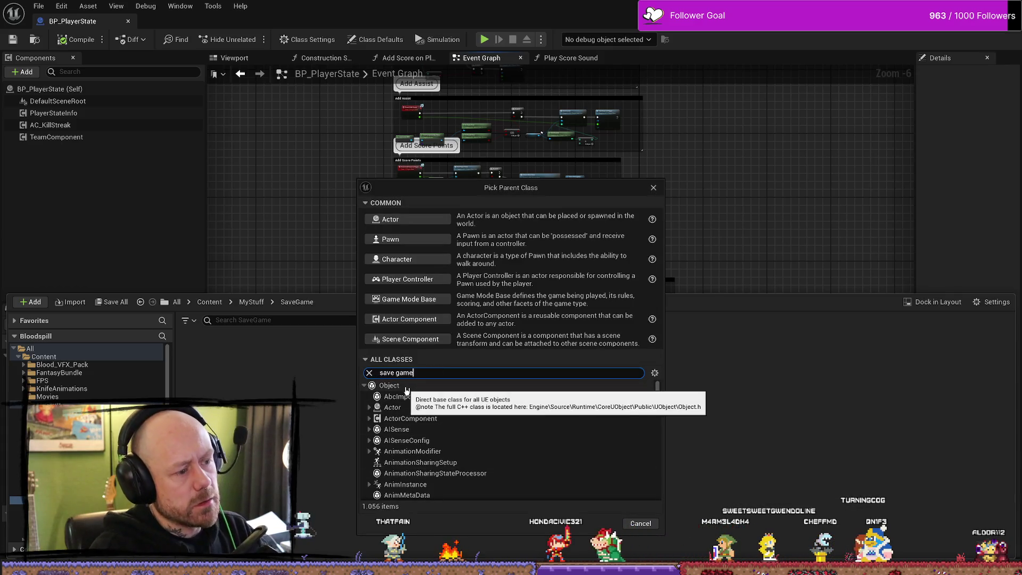
{"action": "left_click", "coordinate": [421, 397]}
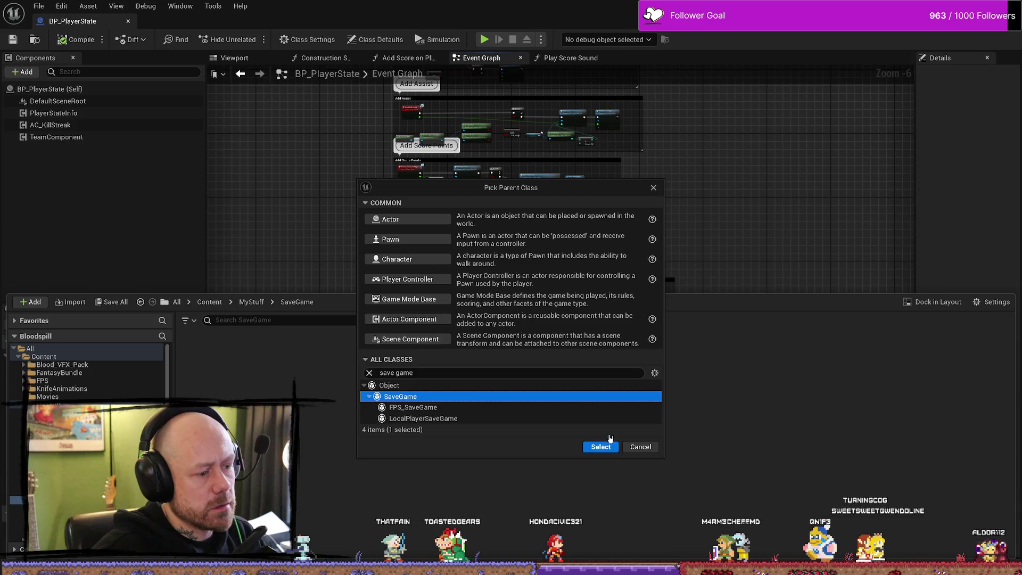
{"action": "left_click", "coordinate": [599, 447]}
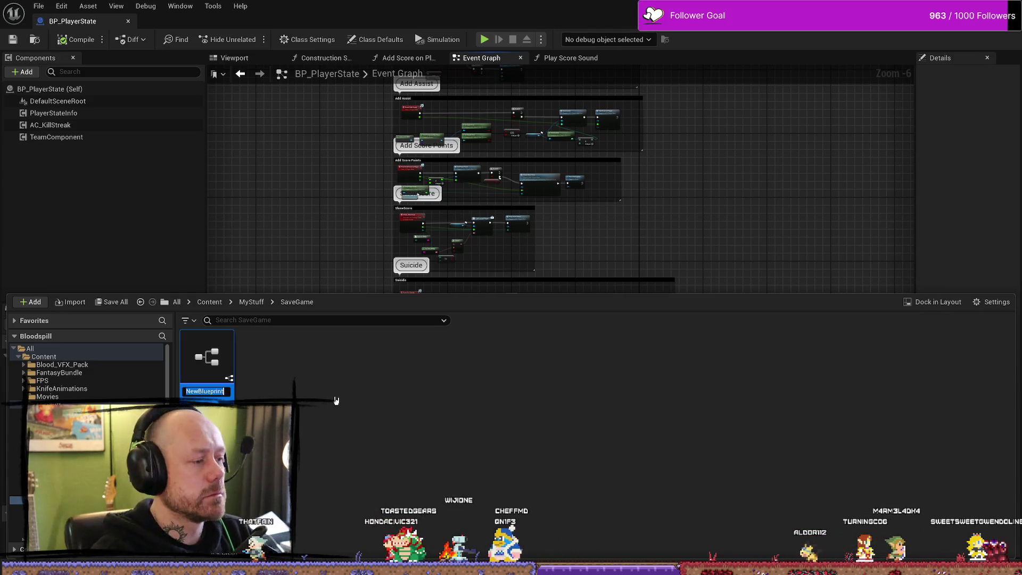
{"action": "type", "text": "SaveStats"}
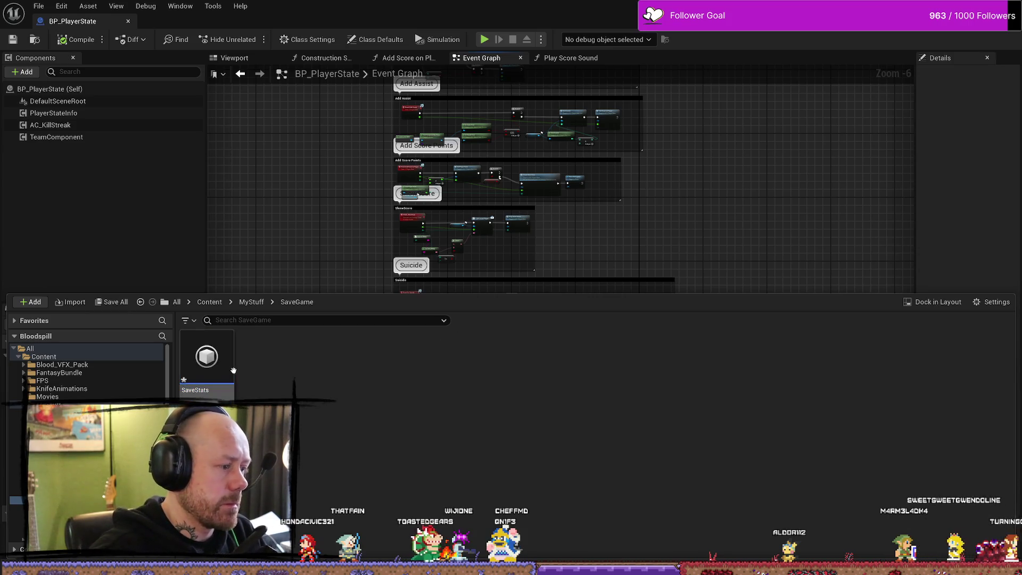
{"action": "double_click", "coordinate": [206, 359]}
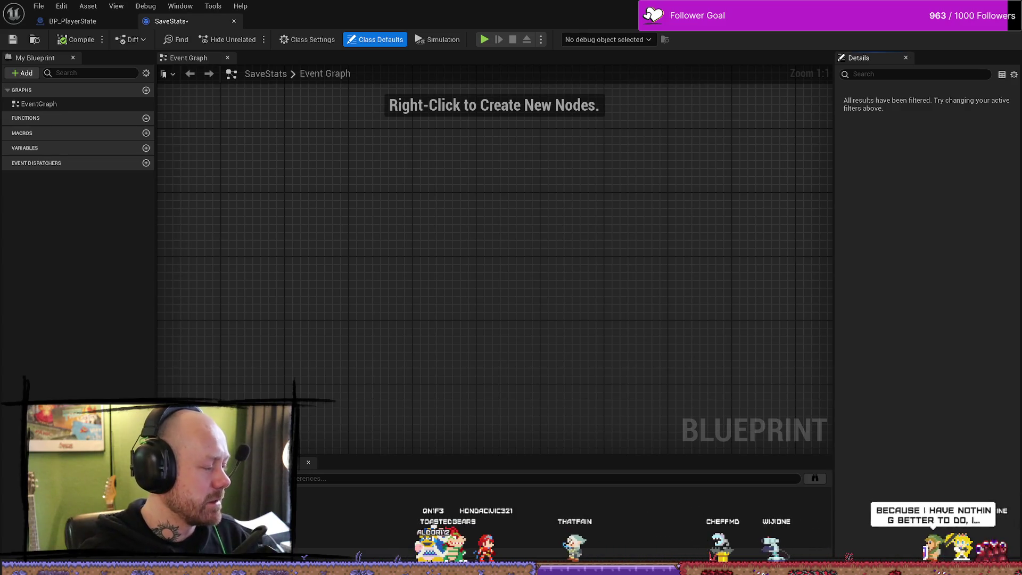
Search the top-level Content folder for 'save' and select FPS_SaveGame.
{"action": "key", "text": "ctrl+space"}
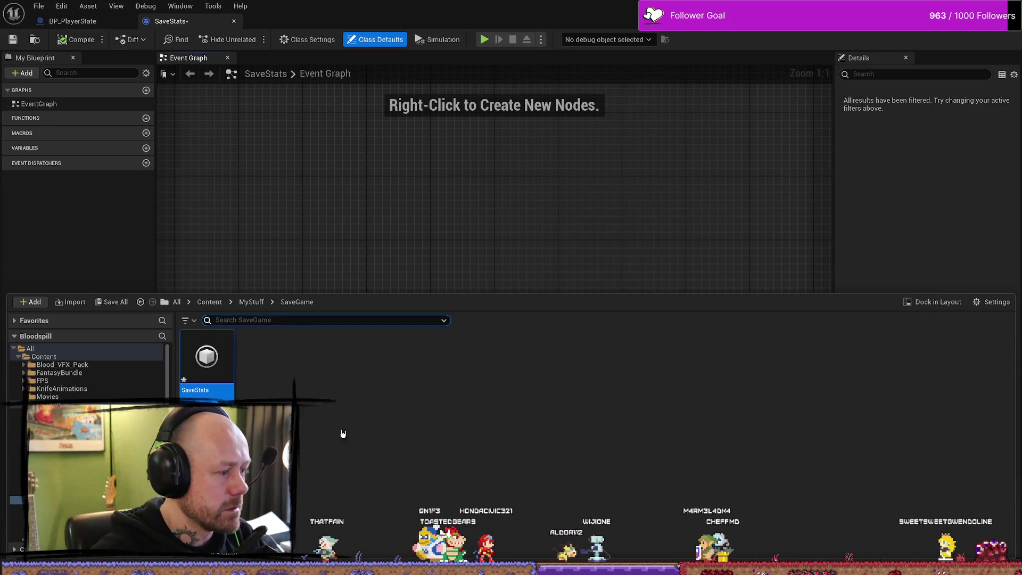
{"action": "right_click", "coordinate": [413, 429]}
{"action": "left_click", "coordinate": [424, 430]}
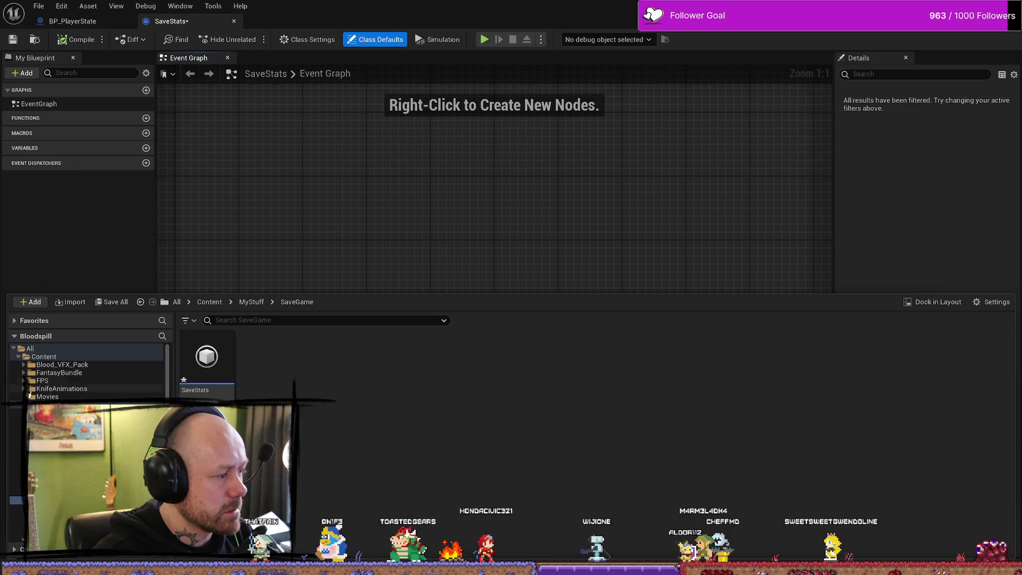
{"action": "left_click", "coordinate": [45, 357]}
{"action": "type", "text": "sav"}
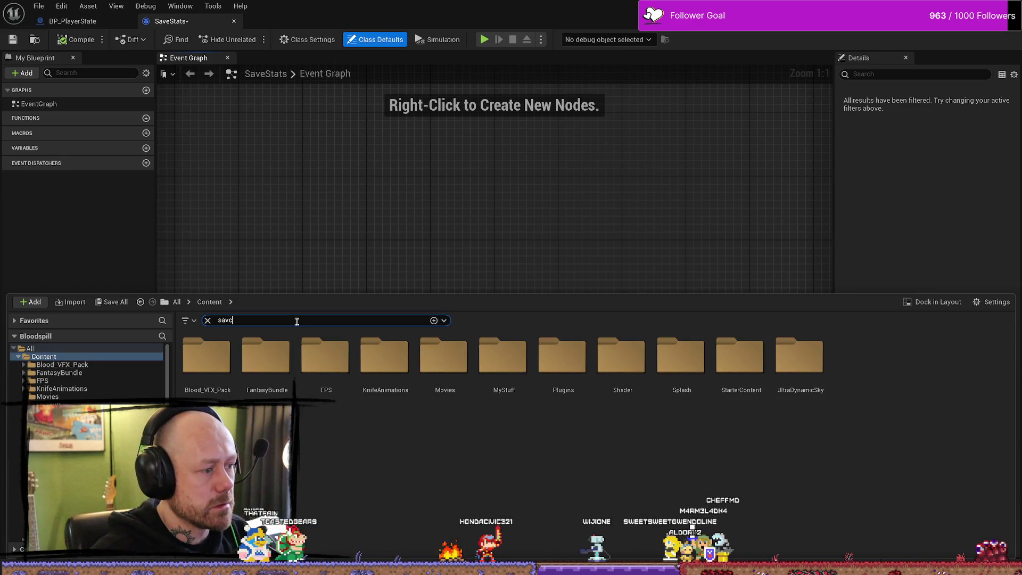
{"action": "type", "text": "e"}
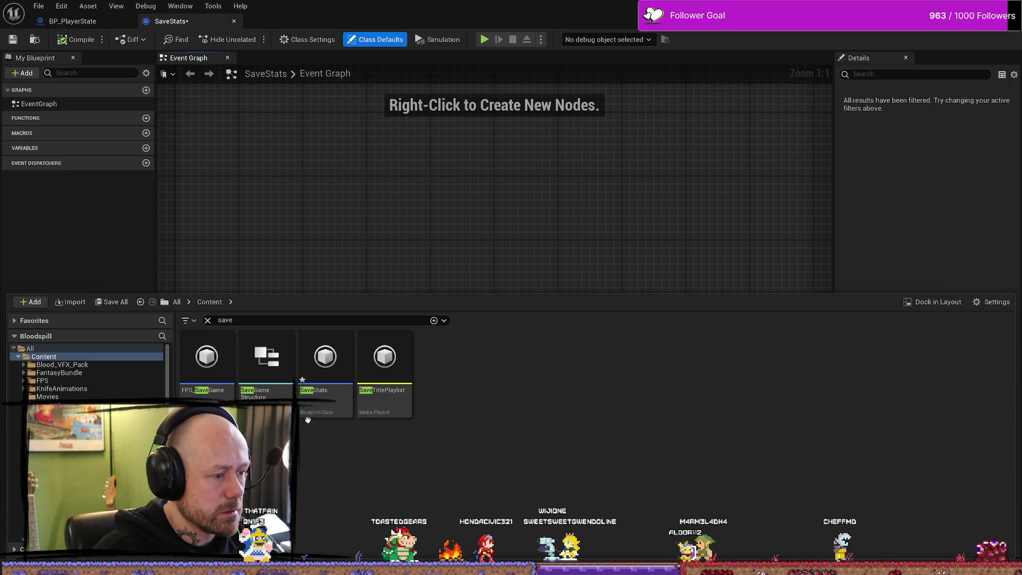
{"action": "left_click", "coordinate": [207, 364]}
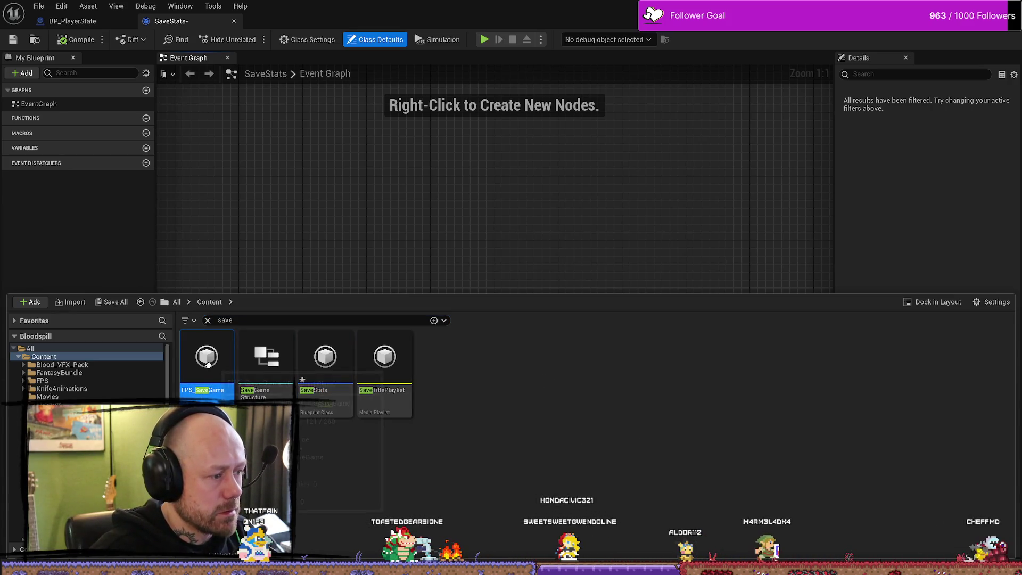
Open FPS_SaveGame and inspect its SetPlayerSettings event and PlayerSettings variable.
{"action": "double_click", "coordinate": [207, 364]}
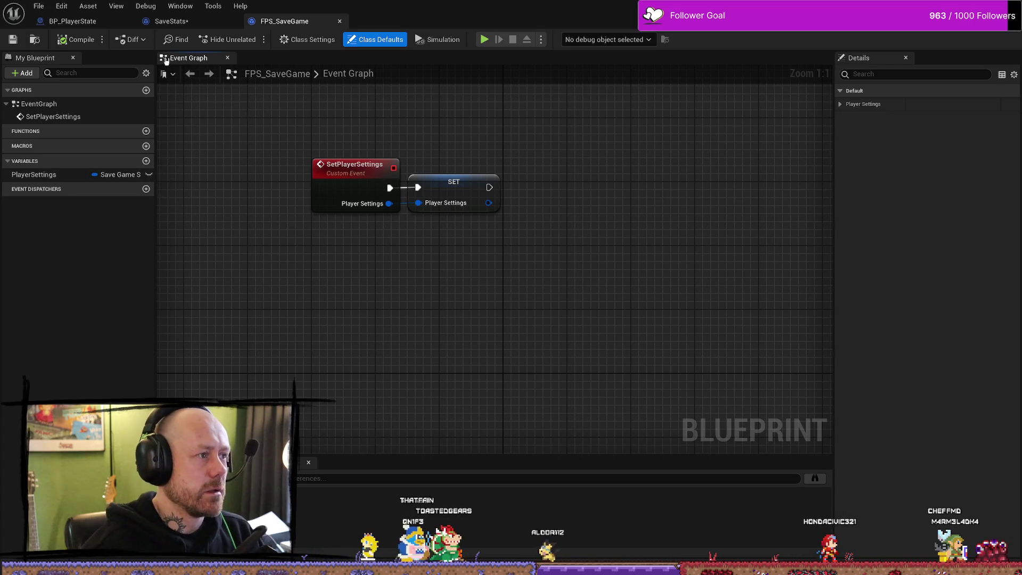
{"action": "left_click", "coordinate": [76, 119]}
{"action": "left_click", "coordinate": [73, 172]}
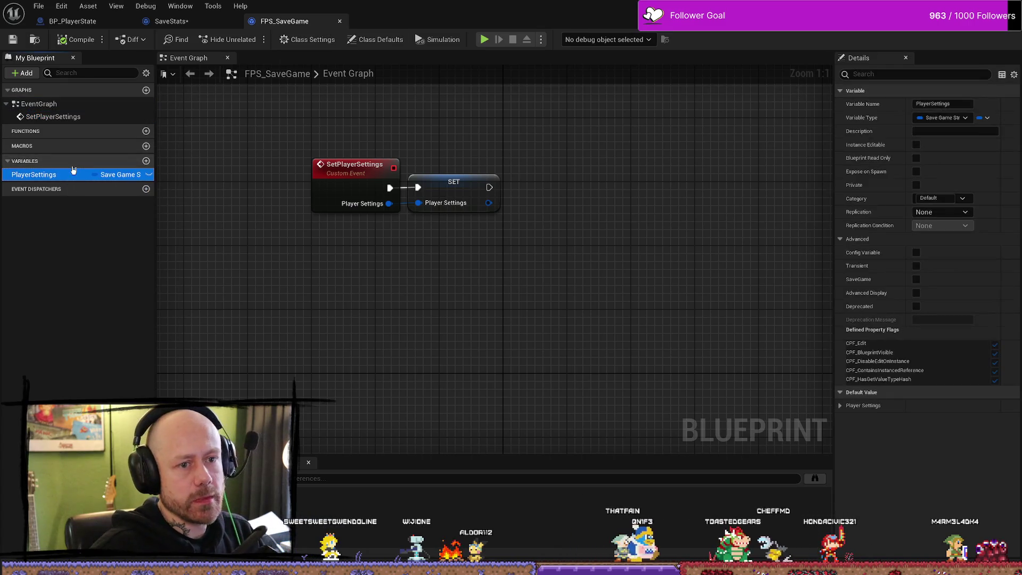
{"action": "left_click", "coordinate": [85, 118]}
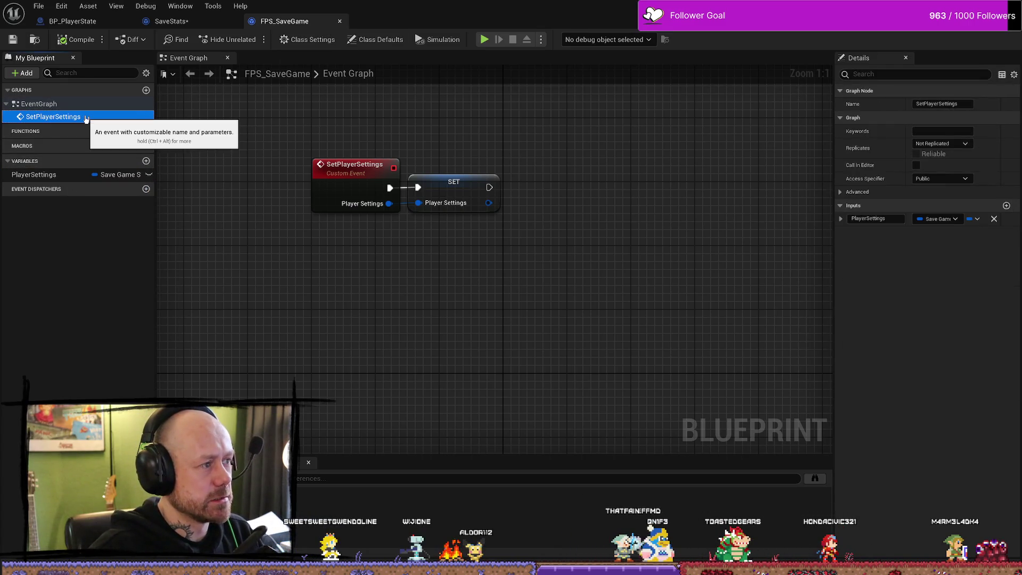
{"action": "double_click", "coordinate": [86, 118]}
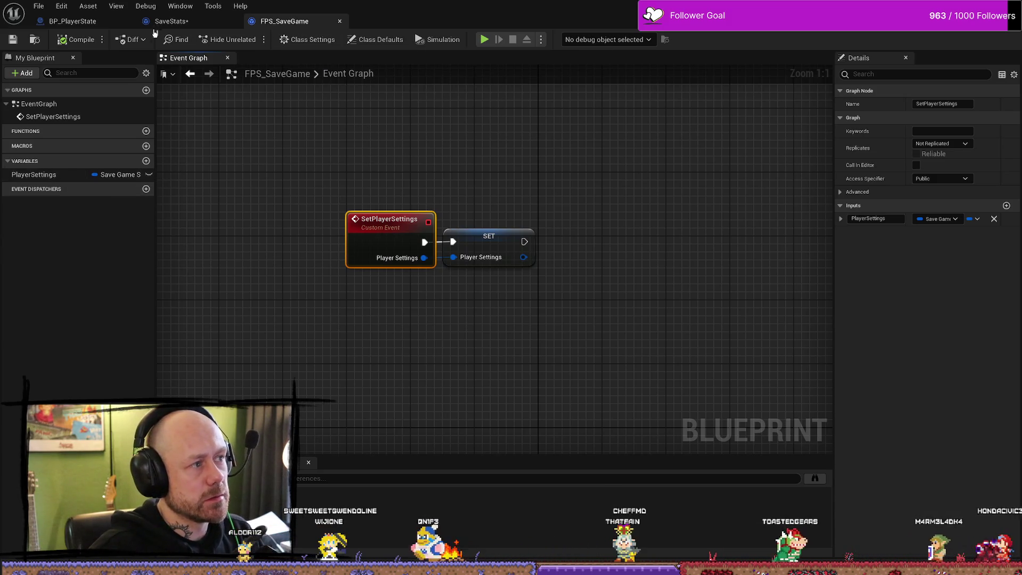
Open SaveGameStructure from the 'save' results, then close its editor.
{"action": "left_click", "coordinate": [171, 21]}
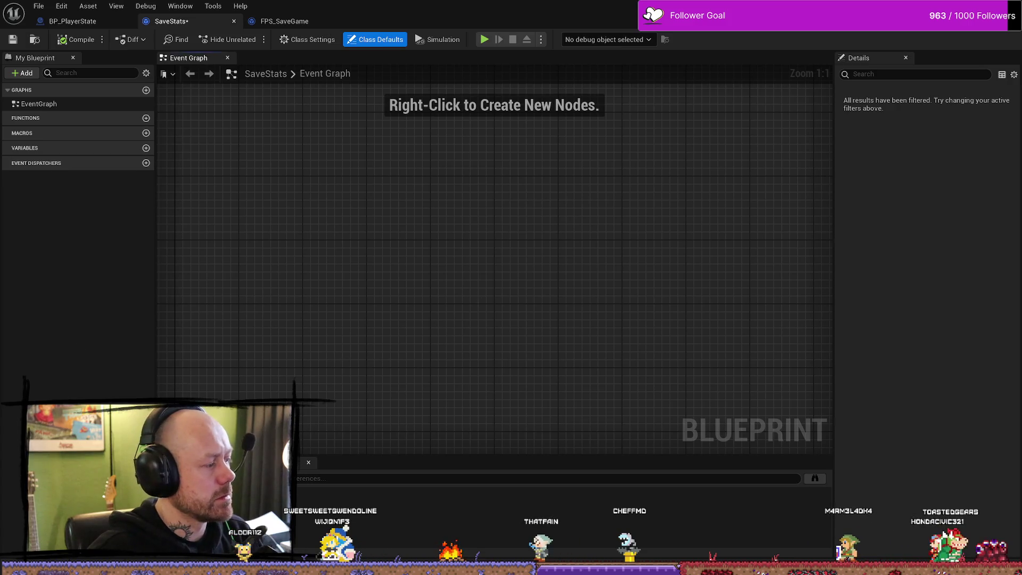
{"action": "key", "text": "ctrl+space"}
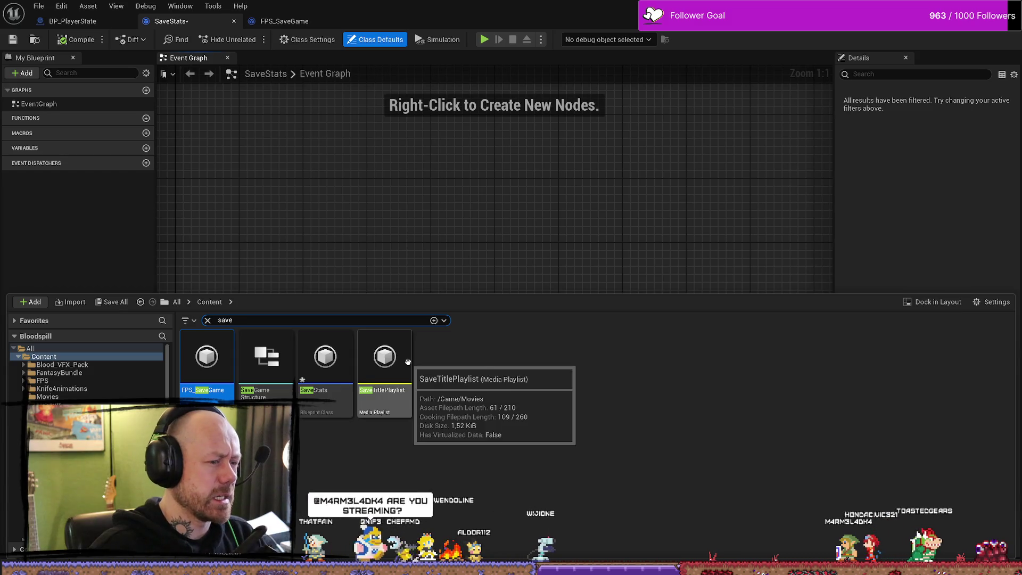
{"action": "left_click", "coordinate": [263, 371]}
{"action": "double_click", "coordinate": [263, 370]}
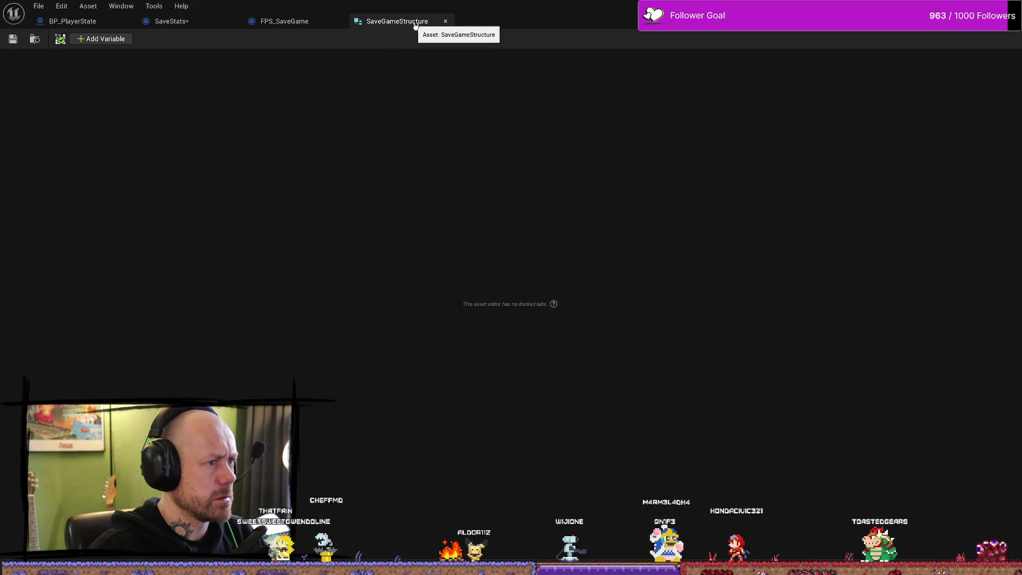
{"action": "left_click", "coordinate": [445, 21]}
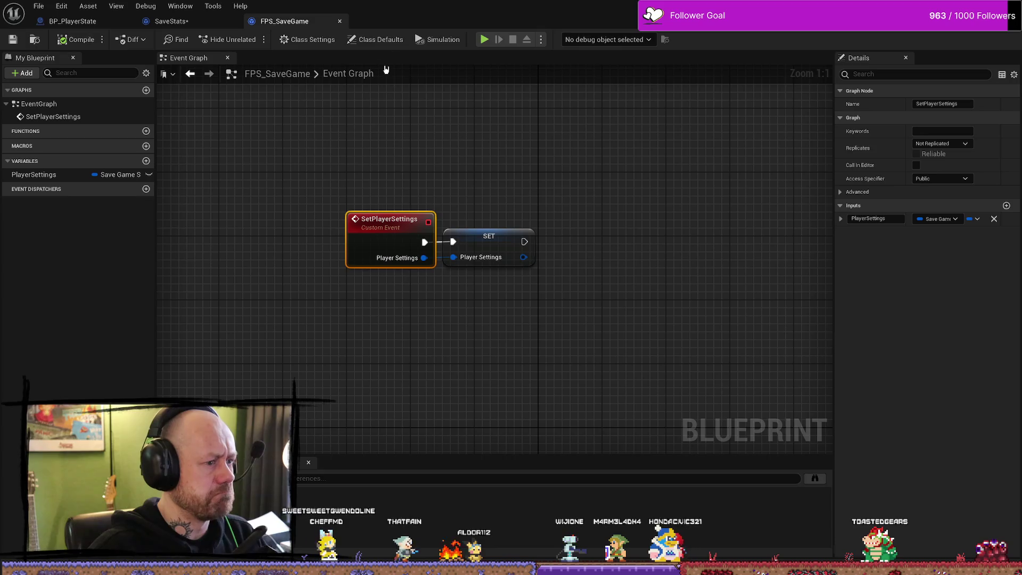
Review the SetPlayerSettings and SET nodes in the FPS_SaveGame graph.
{"action": "double_click", "coordinate": [348, 78]}
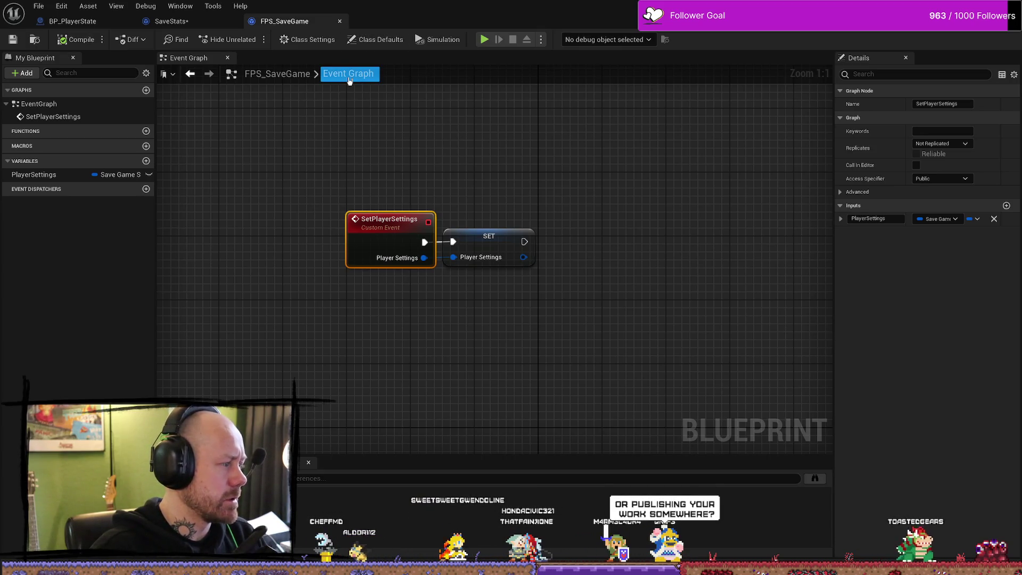
{"action": "key", "text": "Escape"}
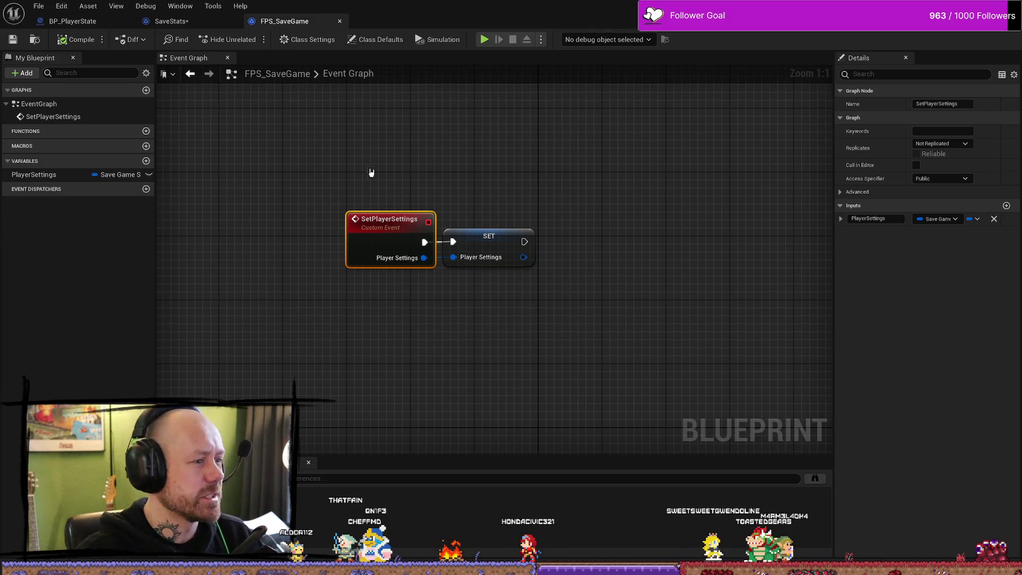
{"action": "left_click_drag", "start_coordinate": [397, 172], "coordinate": [465, 287]}
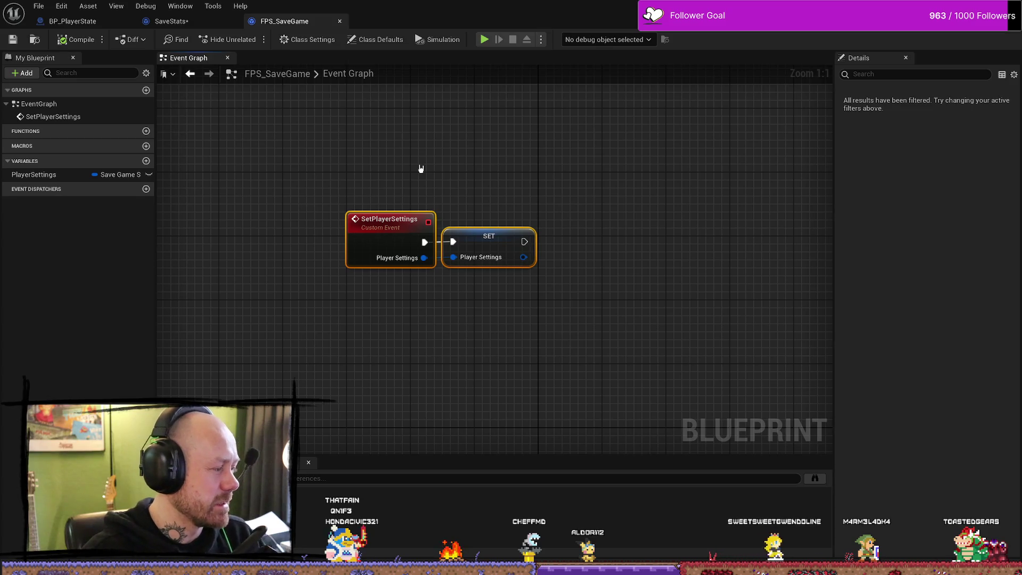
{"action": "left_click", "coordinate": [323, 78]}
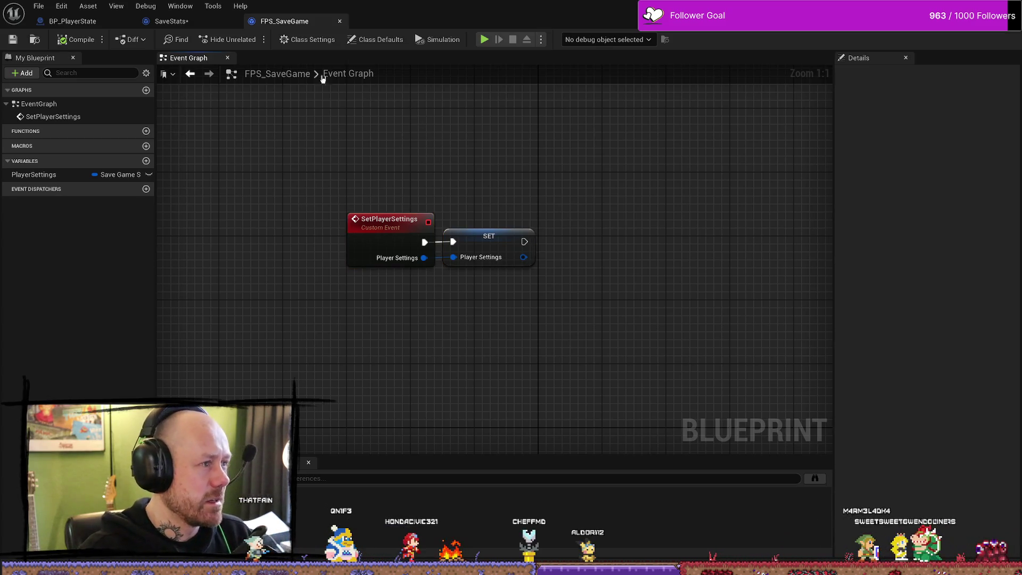
Glance at the empty SaveStats graph, close FPS_SaveGame, and return to BP_PlayerState.
{"action": "left_click", "coordinate": [184, 21]}
{"action": "left_click_drag", "start_coordinate": [422, 190], "coordinate": [529, 212]}
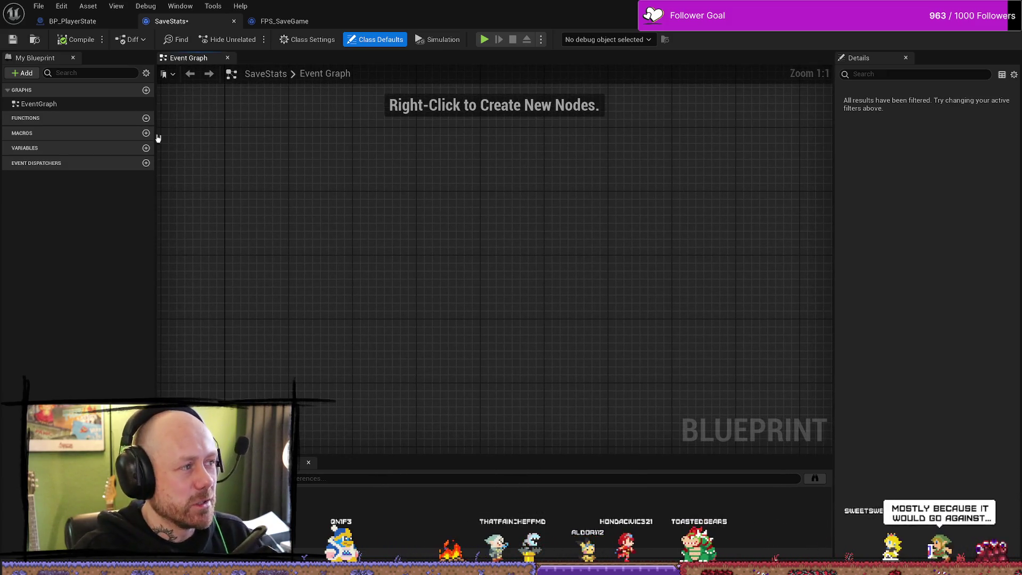
{"action": "left_click", "coordinate": [320, 22]}
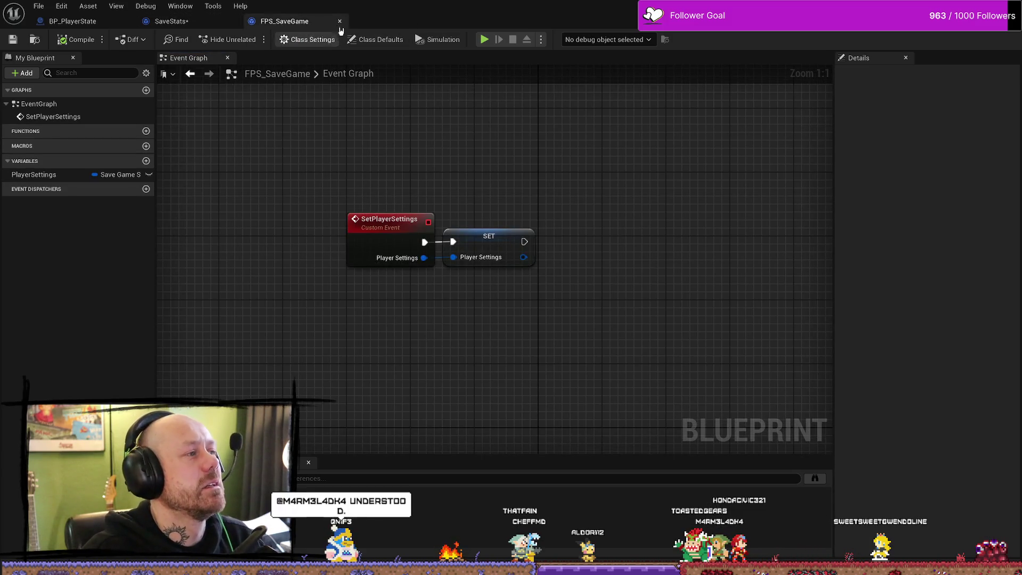
{"action": "left_click", "coordinate": [339, 22]}
{"action": "left_click", "coordinate": [80, 22]}
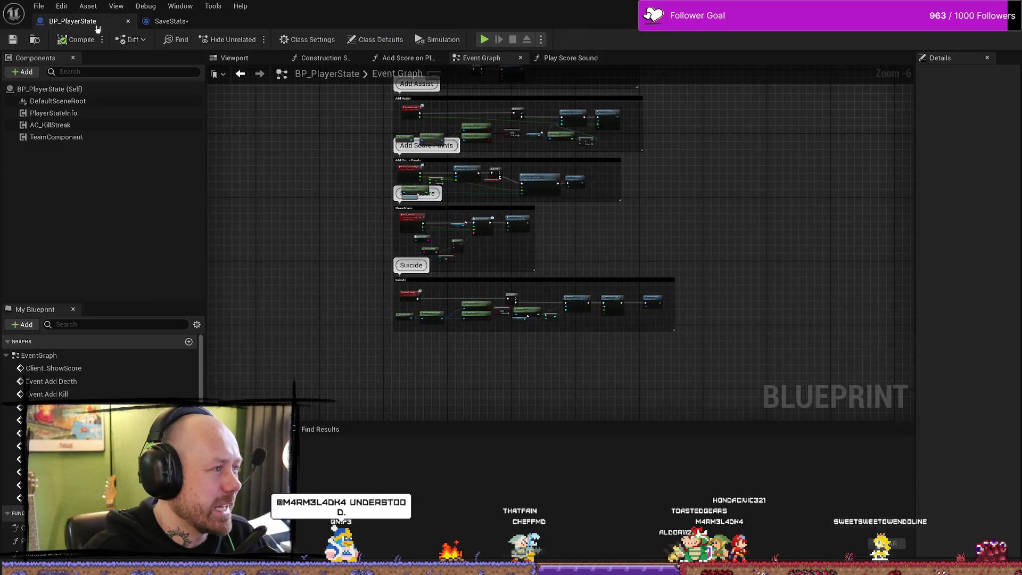
Add a NewFunction to the SaveStats blueprint.
{"action": "left_click", "coordinate": [170, 21]}
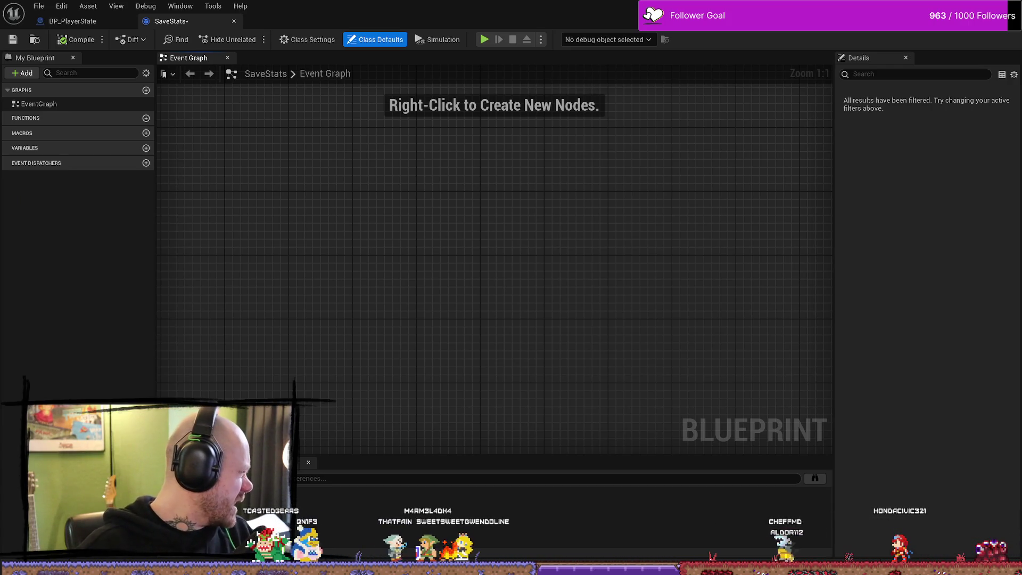
{"action": "left_click_drag", "start_coordinate": [442, 221], "coordinate": [485, 246]}
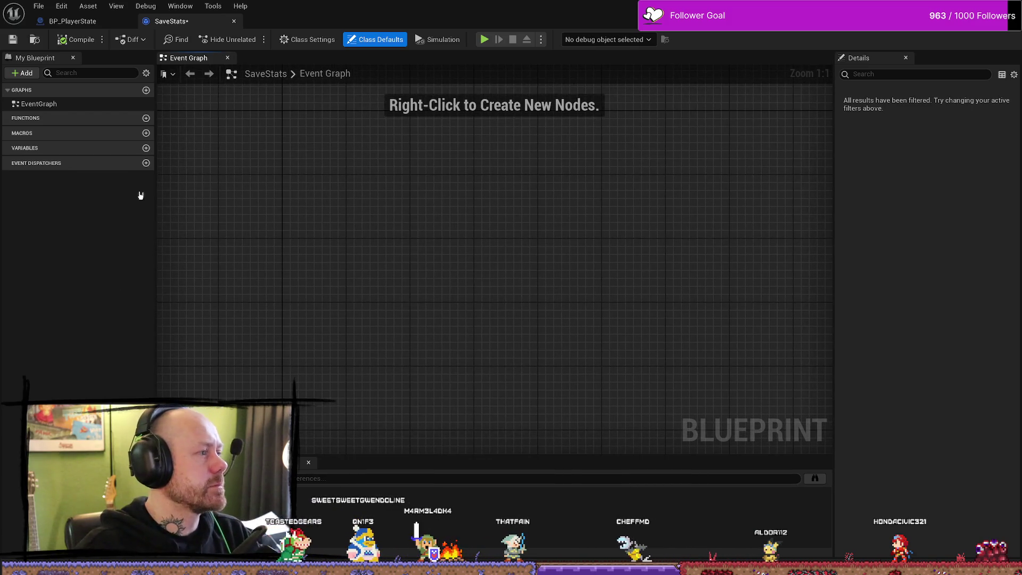
{"action": "left_click", "coordinate": [146, 119]}
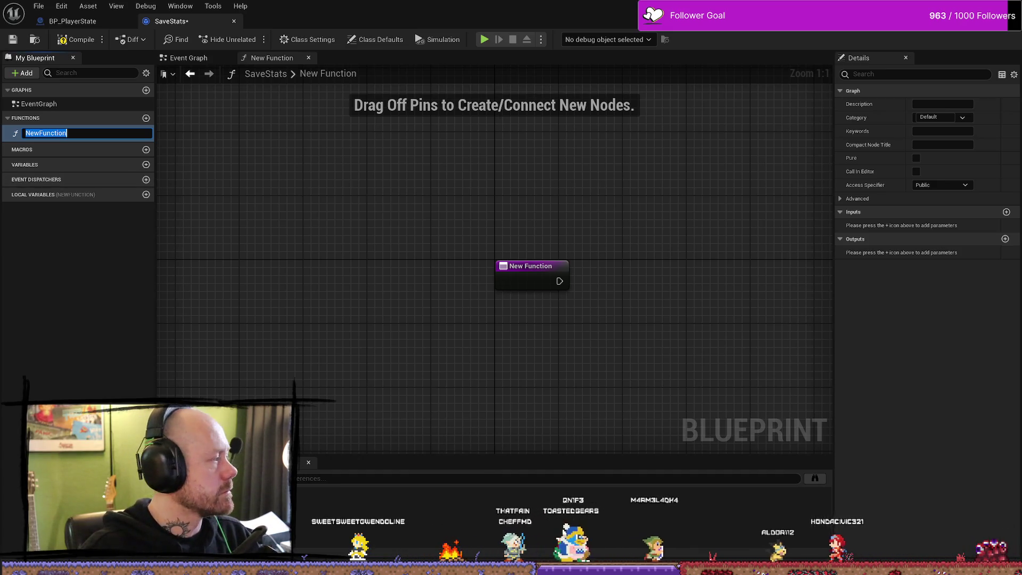
{"action": "left_click", "coordinate": [513, 235]}
Check the SaveStats asset in the Content Drawer, then delete NewFunction.
{"action": "key", "text": "ctrl+space"}
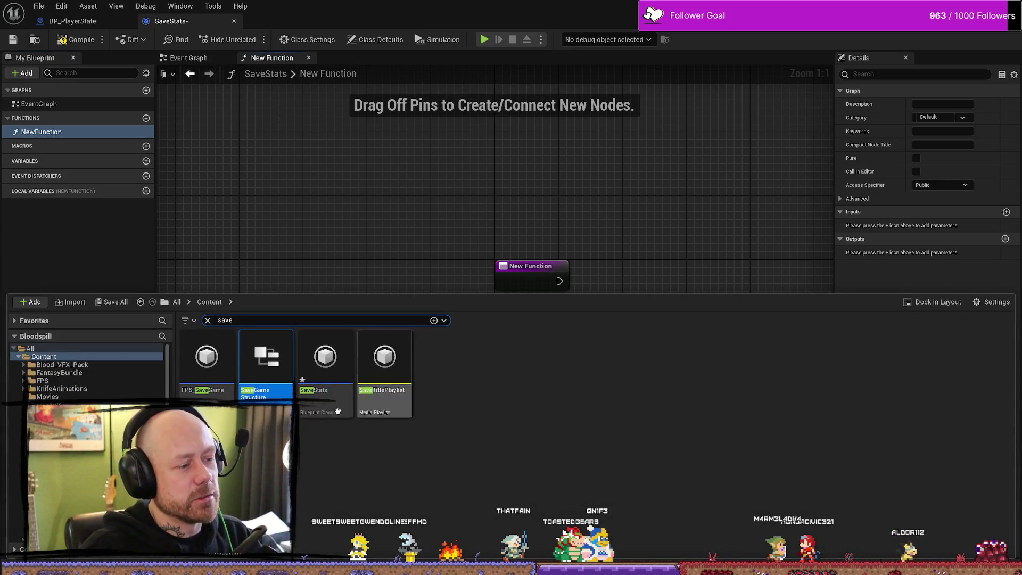
{"action": "right_click", "coordinate": [340, 379]}
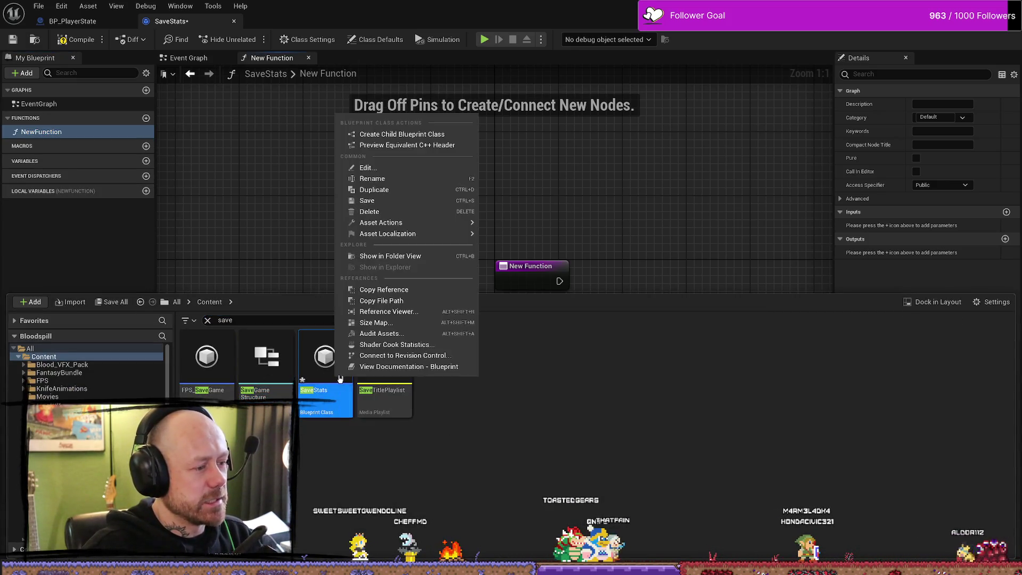
{"action": "left_click", "coordinate": [480, 466]}
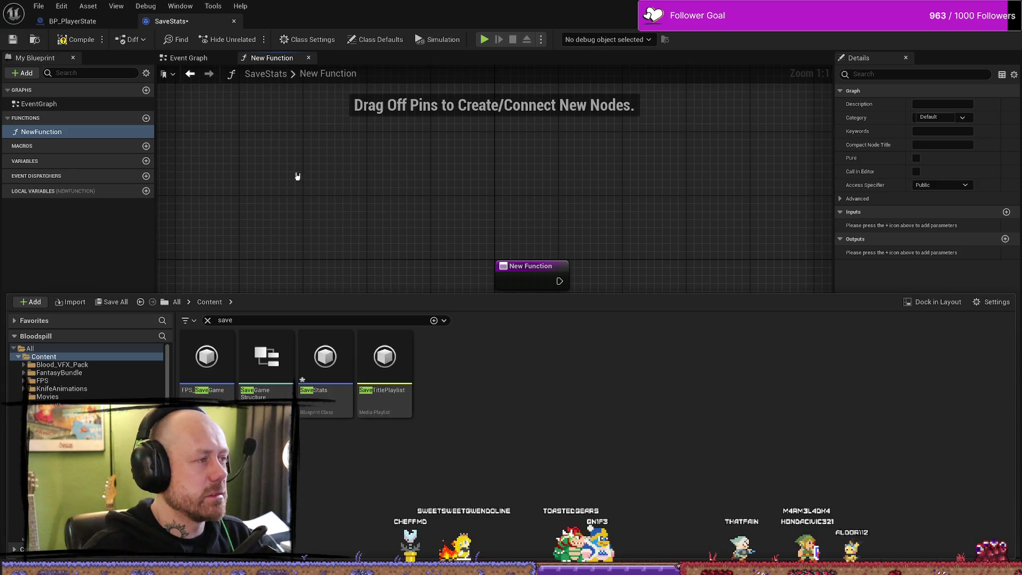
{"action": "left_click", "coordinate": [296, 176]}
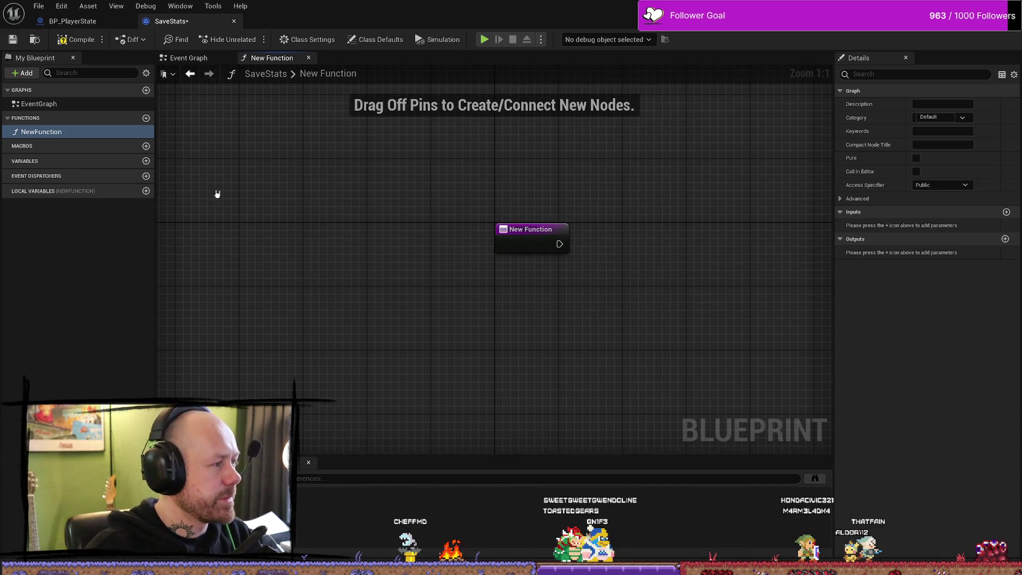
{"action": "left_click", "coordinate": [21, 118]}
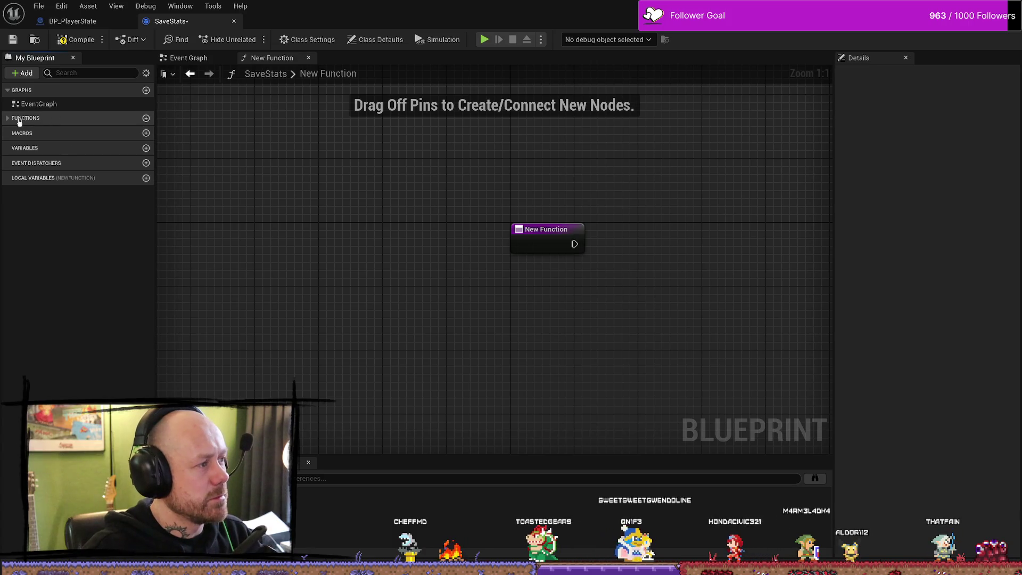
{"action": "left_click", "coordinate": [19, 118]}
{"action": "left_click", "coordinate": [53, 127]}
{"action": "key", "text": "Delete"}
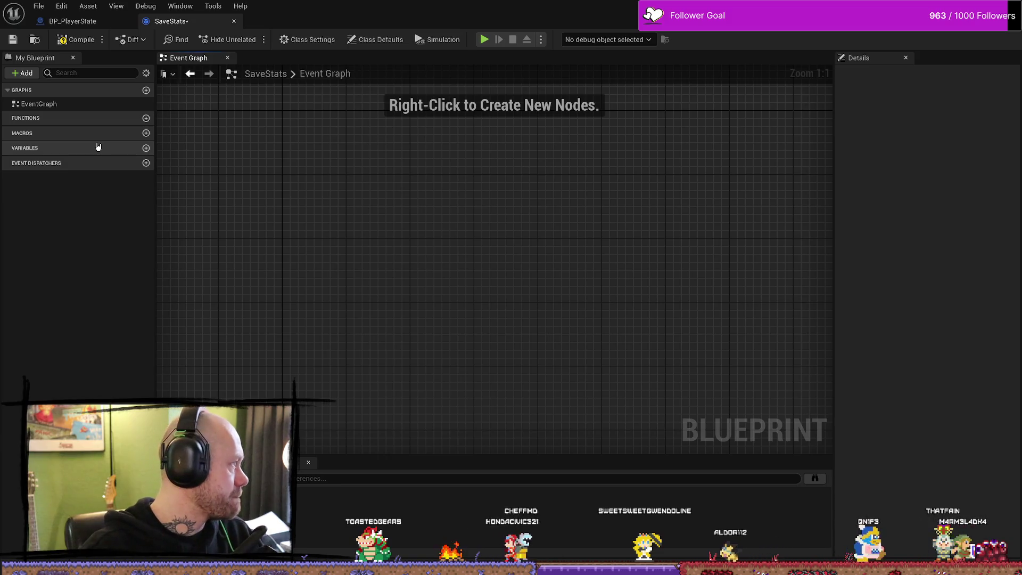
Add two variables to SaveStats named Kills and Deaths.
{"action": "left_click", "coordinate": [146, 148]}
{"action": "type", "text": "Kills"}
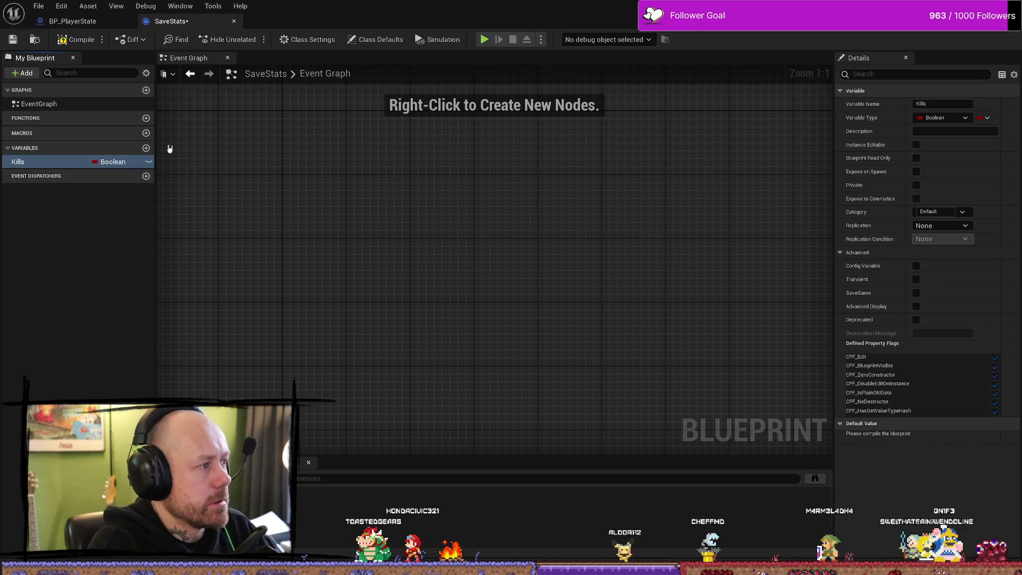
{"action": "left_click", "coordinate": [145, 148]}
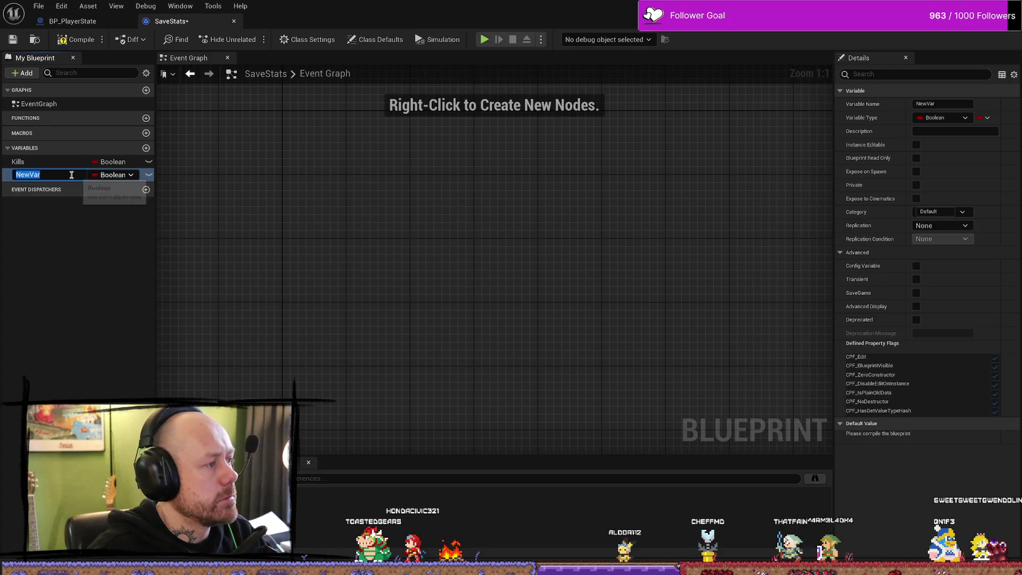
{"action": "type", "text": "Death"}
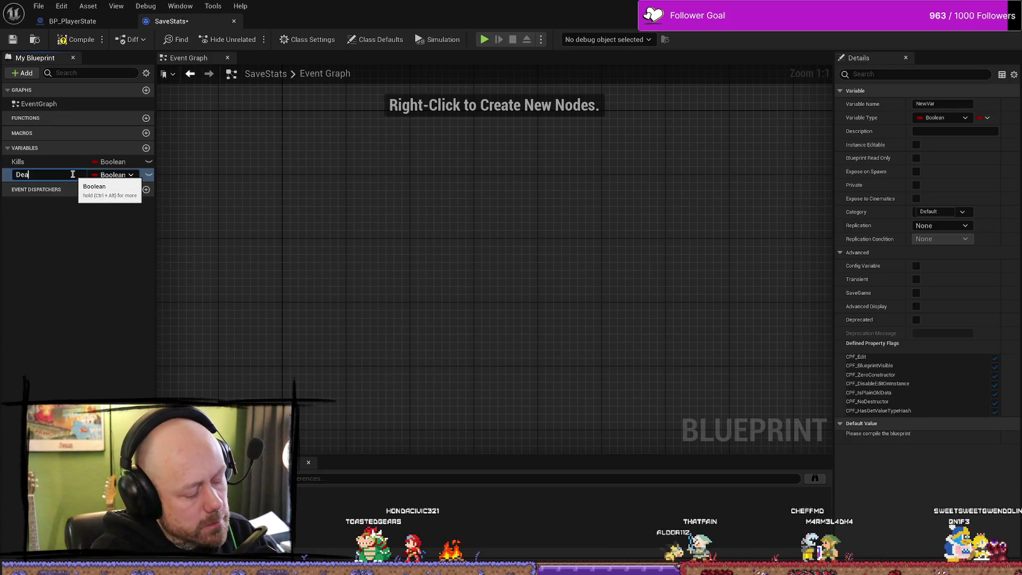
{"action": "key", "text": "Return"}
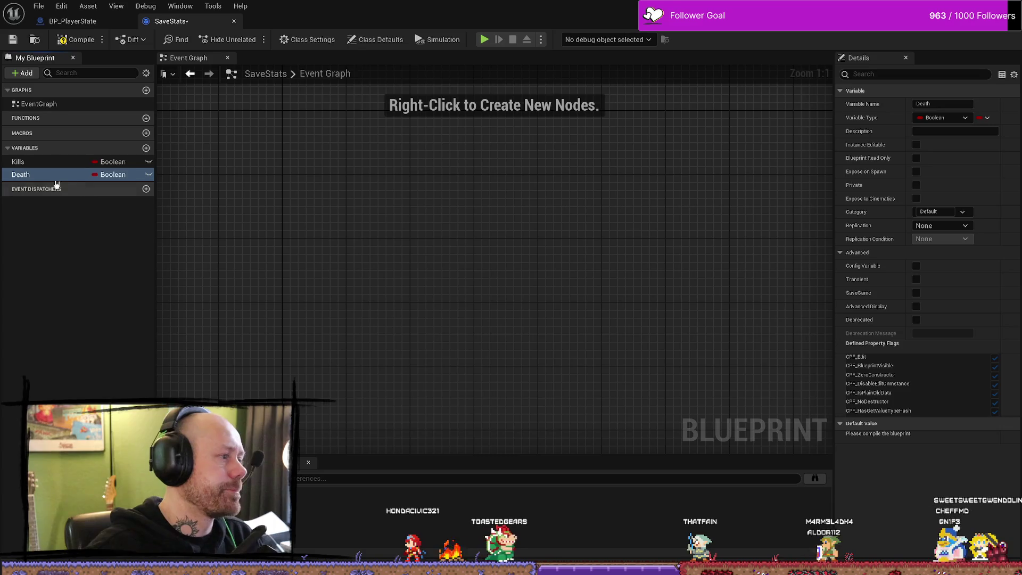
{"action": "left_click", "coordinate": [66, 176]}
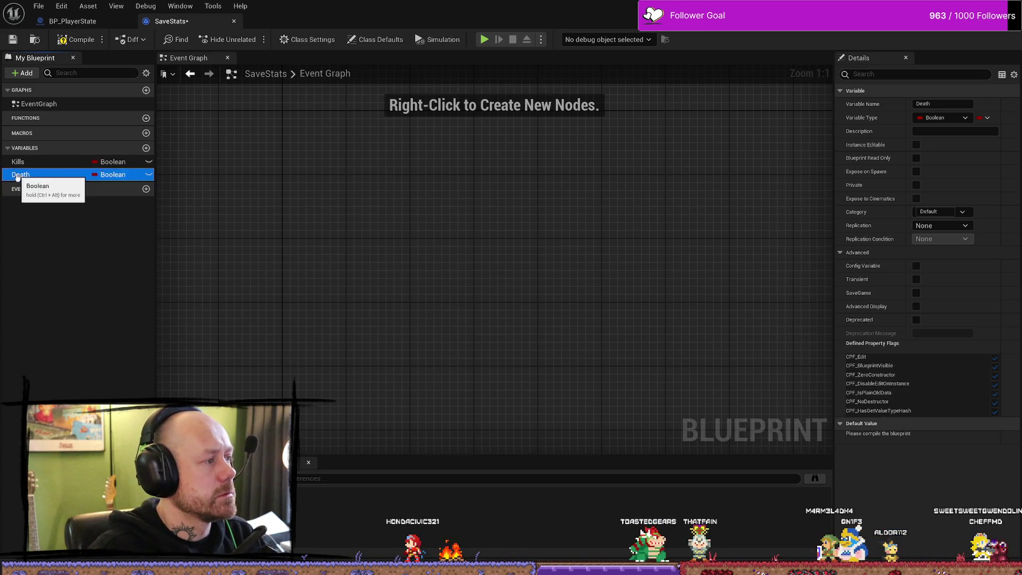
{"action": "type", "text": "s"}
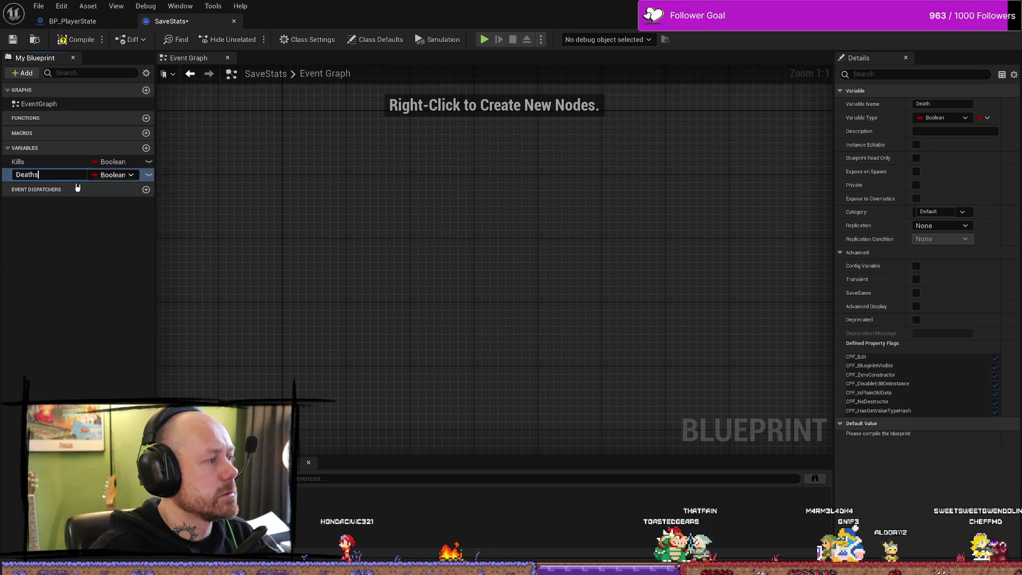
{"action": "key", "text": "Return"}
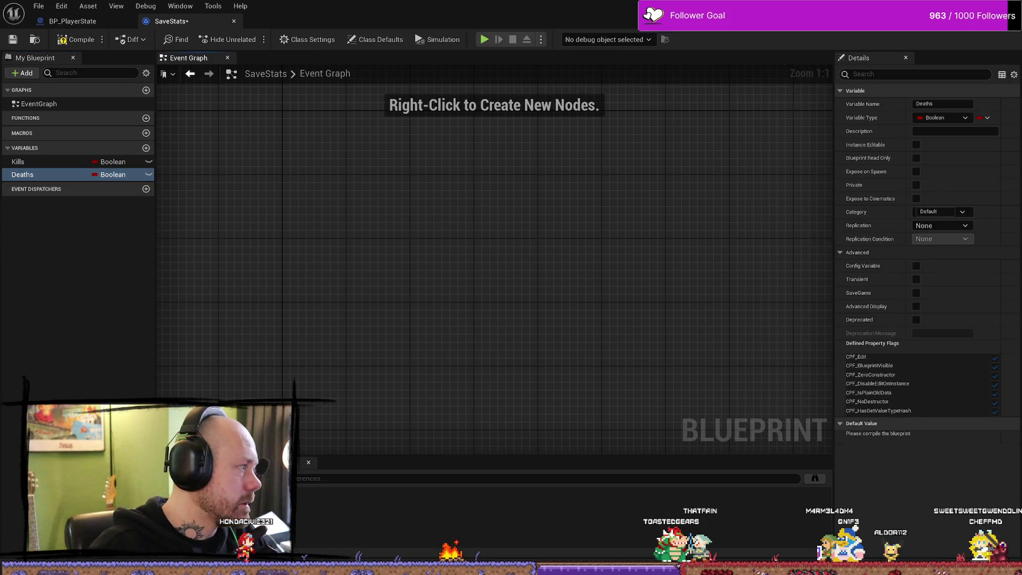
Make Kills and Deaths Integer variables, then compile and save SaveStats.
{"action": "left_click", "coordinate": [122, 173]}
{"action": "left_click", "coordinate": [121, 173]}
{"action": "left_click", "coordinate": [121, 174]}
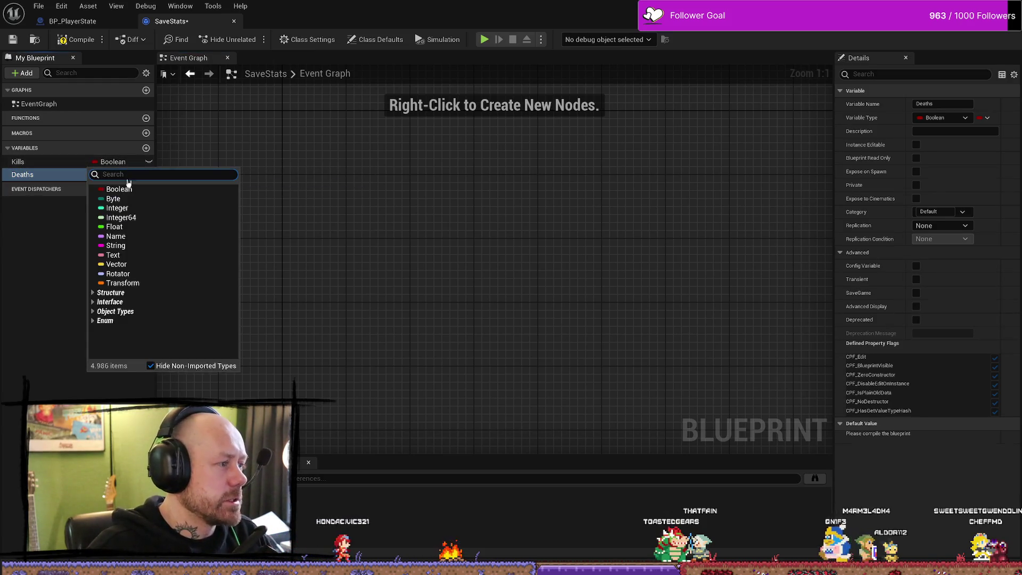
{"action": "left_click", "coordinate": [137, 208]}
{"action": "left_click", "coordinate": [128, 174]}
{"action": "left_click", "coordinate": [133, 219]}
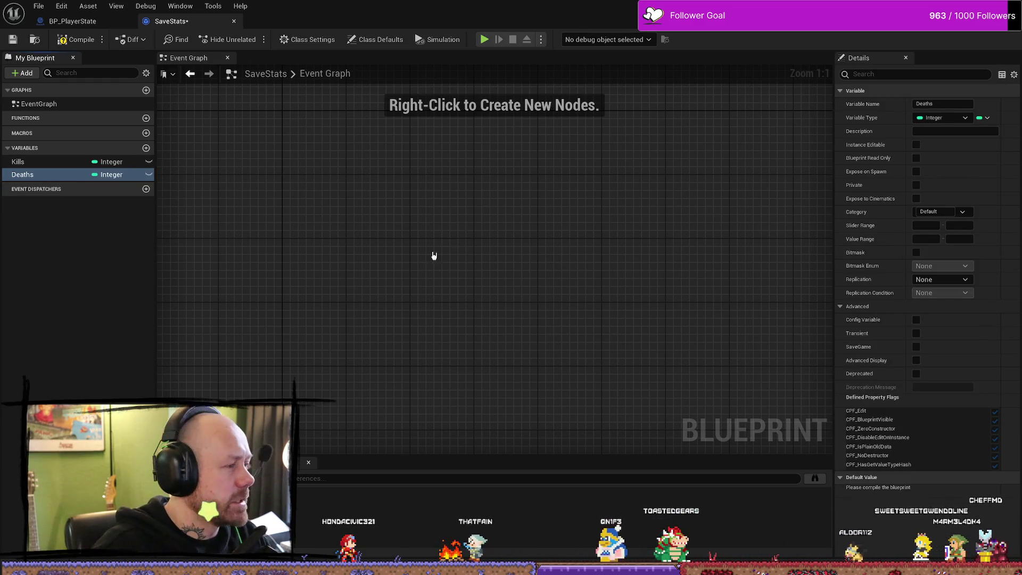
{"action": "left_click", "coordinate": [75, 40]}
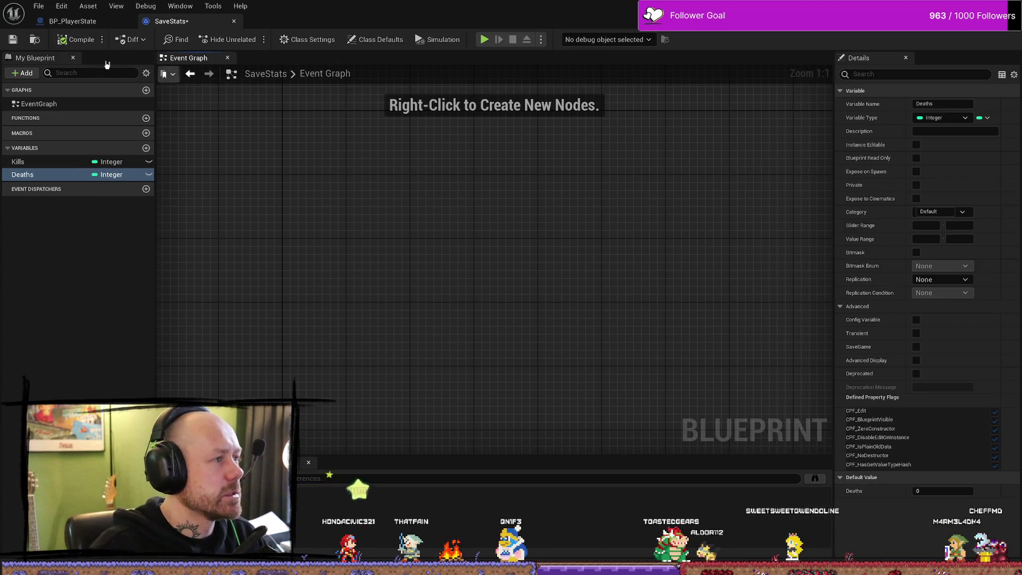
{"action": "left_click", "coordinate": [9, 41]}
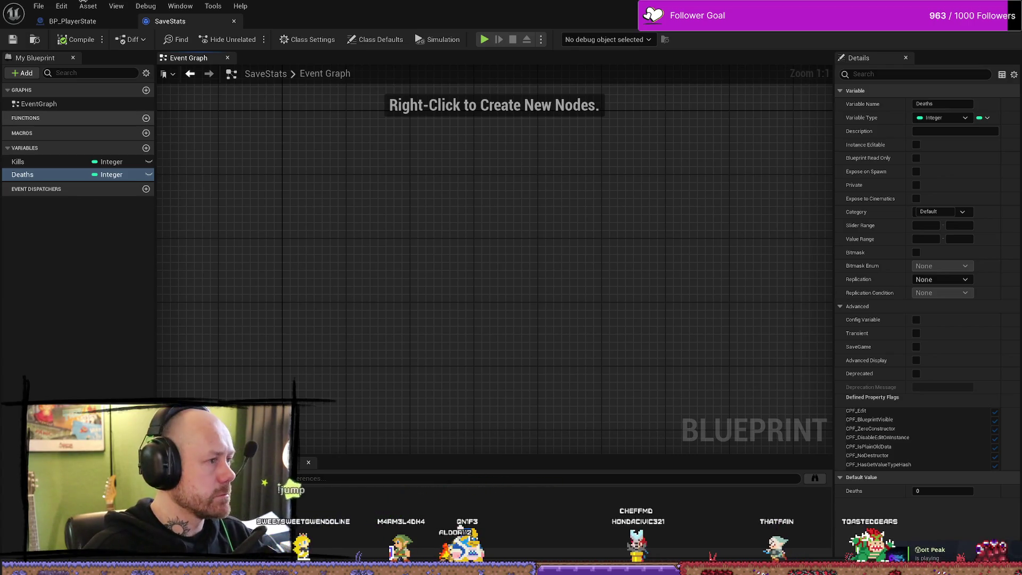
Run File > Save All and return to the BP_PlayerState blueprint.
{"action": "left_click", "coordinate": [38, 6]}
{"action": "left_click", "coordinate": [83, 70]}
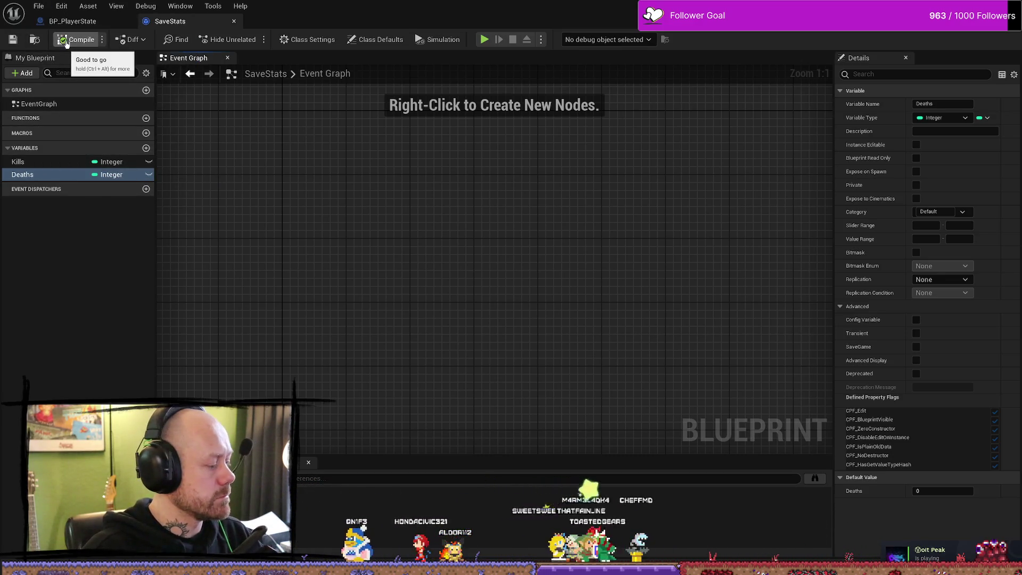
{"action": "left_click", "coordinate": [74, 21]}
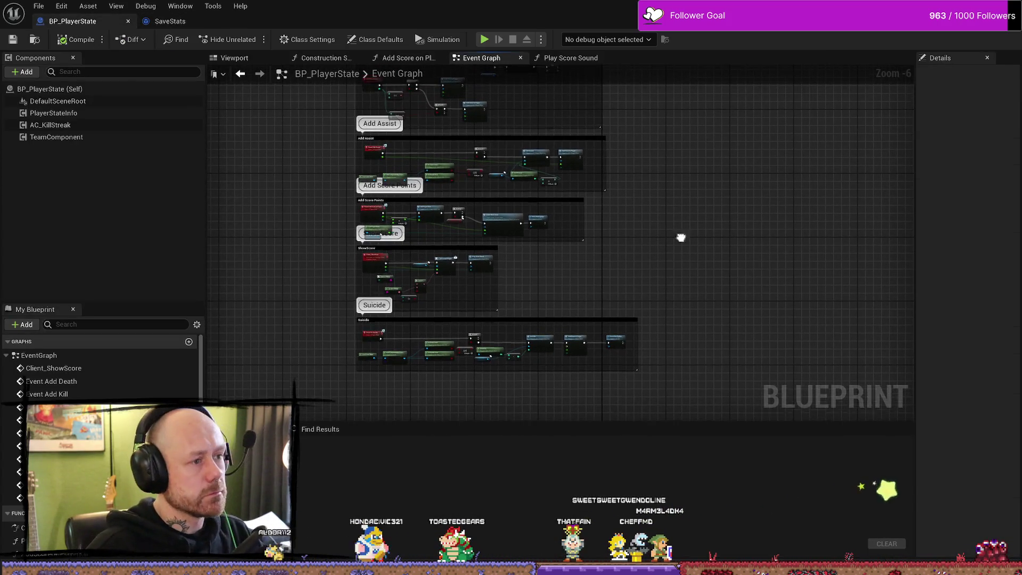
Widen the comment box so it encloses the whole Set Kills chain.
{"action": "scroll", "coordinate": [675, 206], "scroll_direction": "up", "scroll_amount": 2}
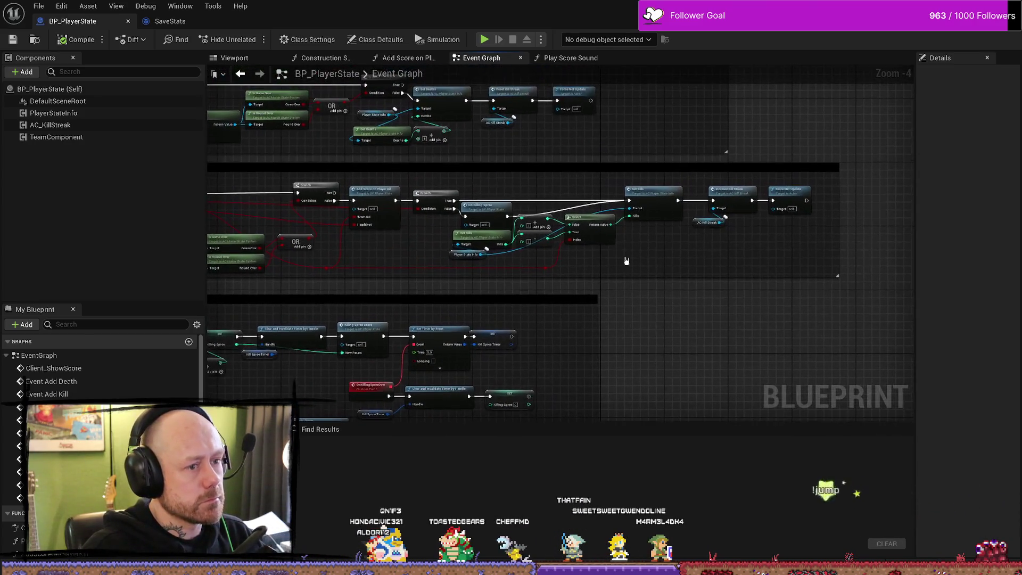
{"action": "left_click_drag", "start_coordinate": [702, 265], "coordinate": [435, 254]}
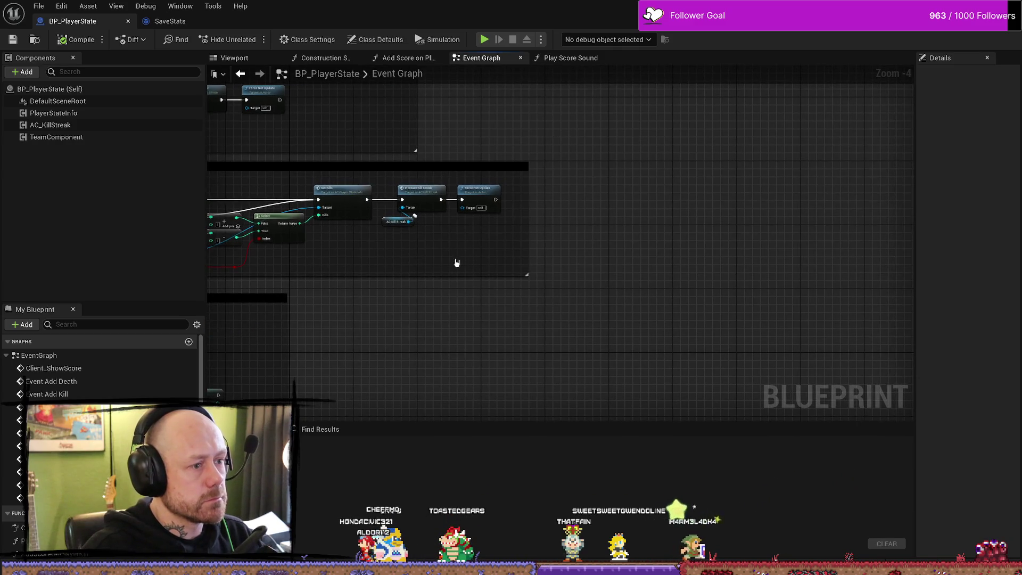
{"action": "scroll", "coordinate": [457, 263], "scroll_direction": "up", "scroll_amount": 2}
{"action": "scroll", "coordinate": [651, 259], "scroll_direction": "down", "scroll_amount": 6}
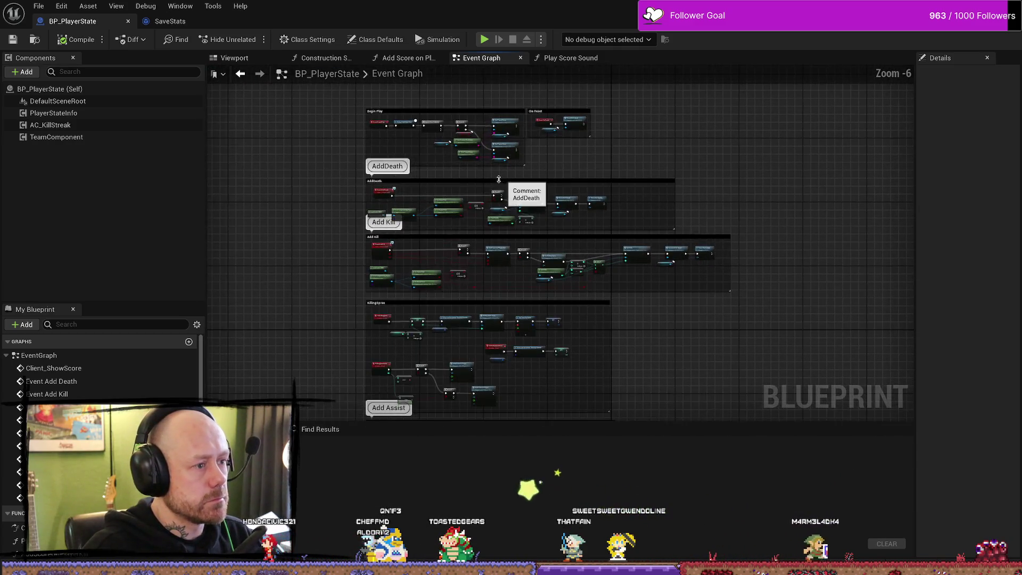
{"action": "scroll", "coordinate": [517, 175], "scroll_direction": "up", "scroll_amount": 6}
{"action": "scroll", "coordinate": [464, 125], "scroll_direction": "down", "scroll_amount": 2}
{"action": "left_click_drag", "start_coordinate": [407, 210], "coordinate": [739, 206]}
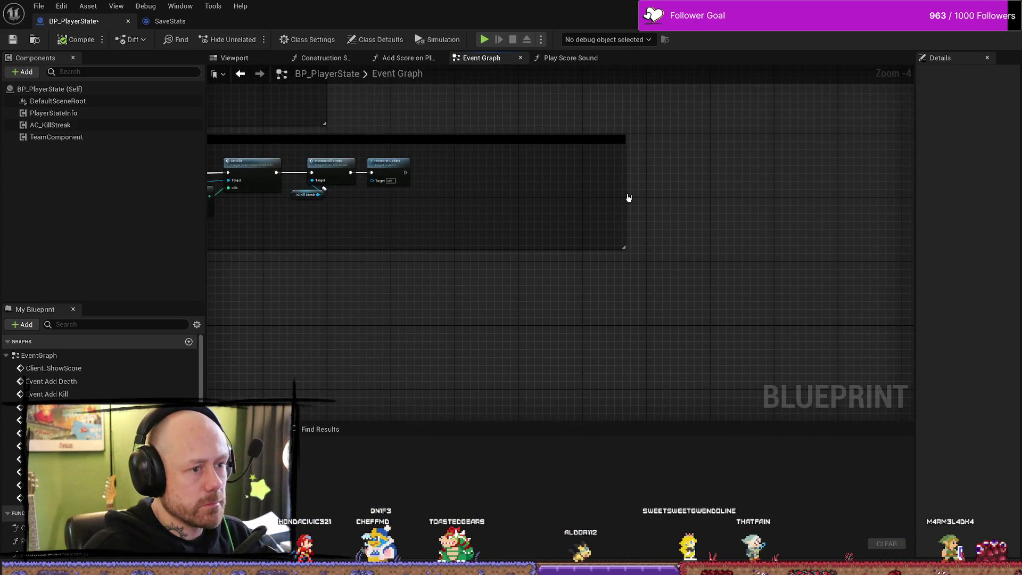
{"action": "left_click_drag", "start_coordinate": [628, 198], "coordinate": [690, 198]}
Open the Add Score on Player Kill function from My Blueprint.
{"action": "left_click", "coordinate": [98, 238]}
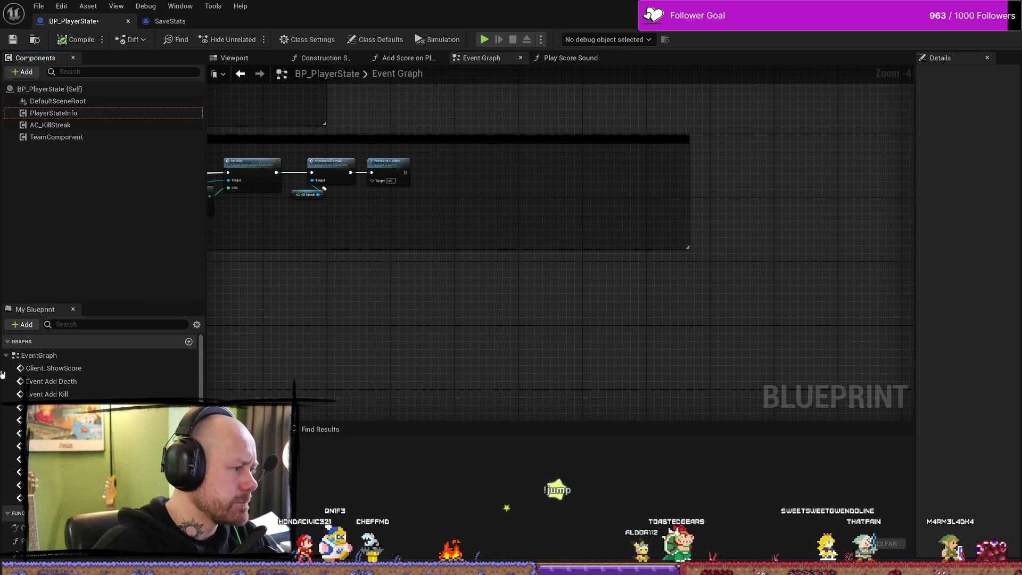
{"action": "scroll", "coordinate": [106, 367], "scroll_direction": "down", "scroll_amount": 3}
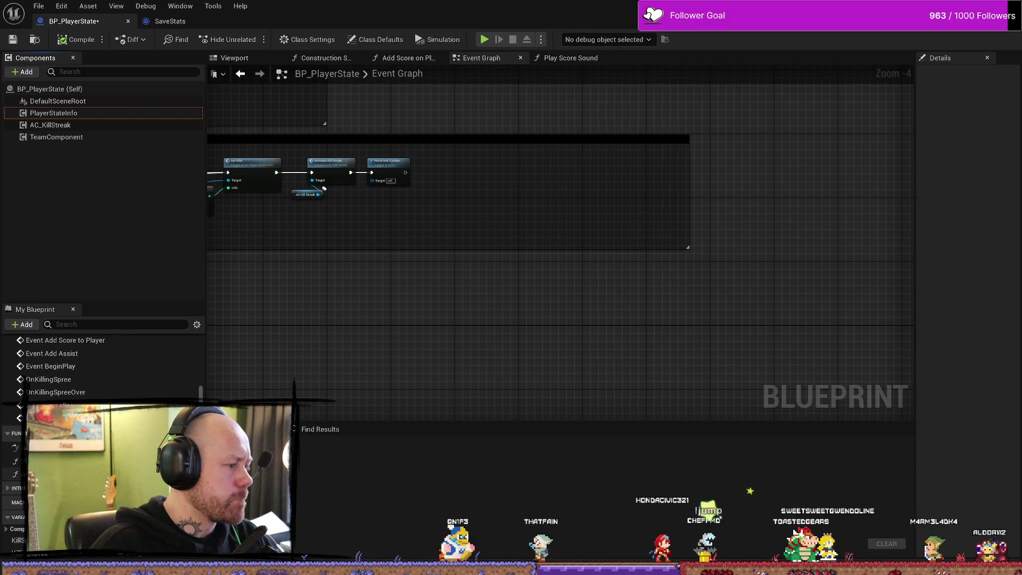
{"action": "double_click", "coordinate": [42, 461]}
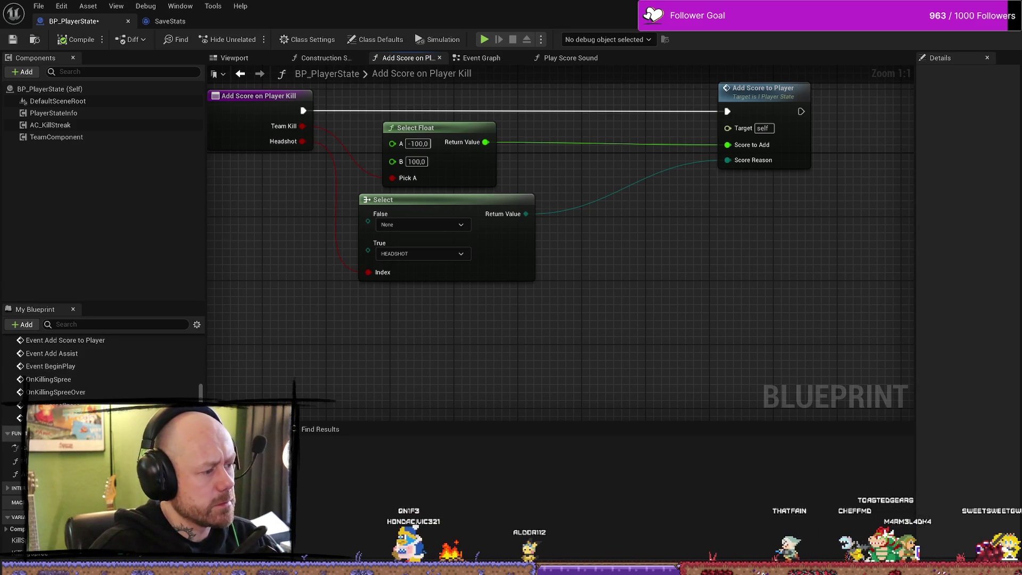
Create a new function named Save Stats in BP_PlayerState.
{"action": "left_click", "coordinate": [197, 433]}
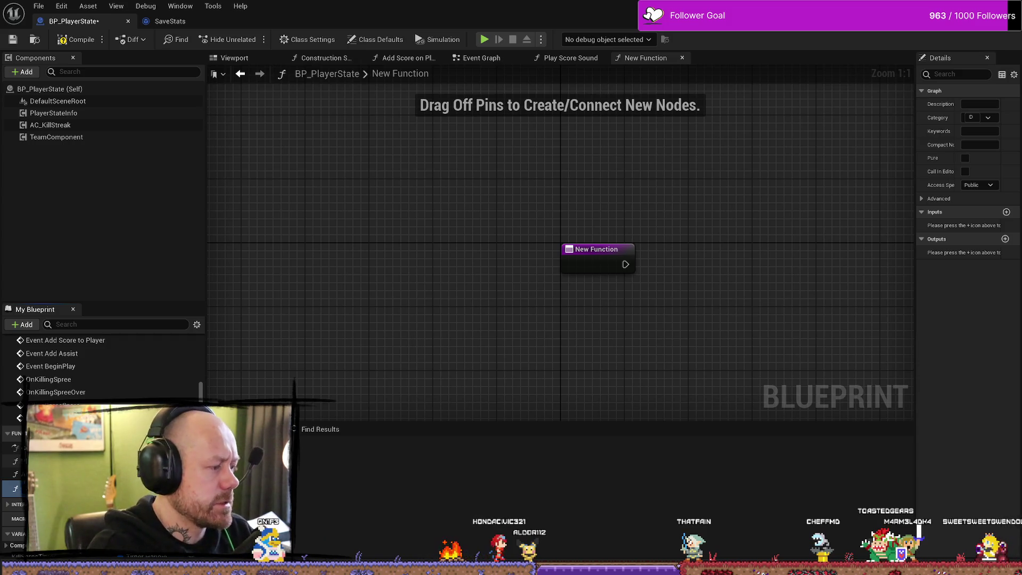
{"action": "key", "text": "Return"}
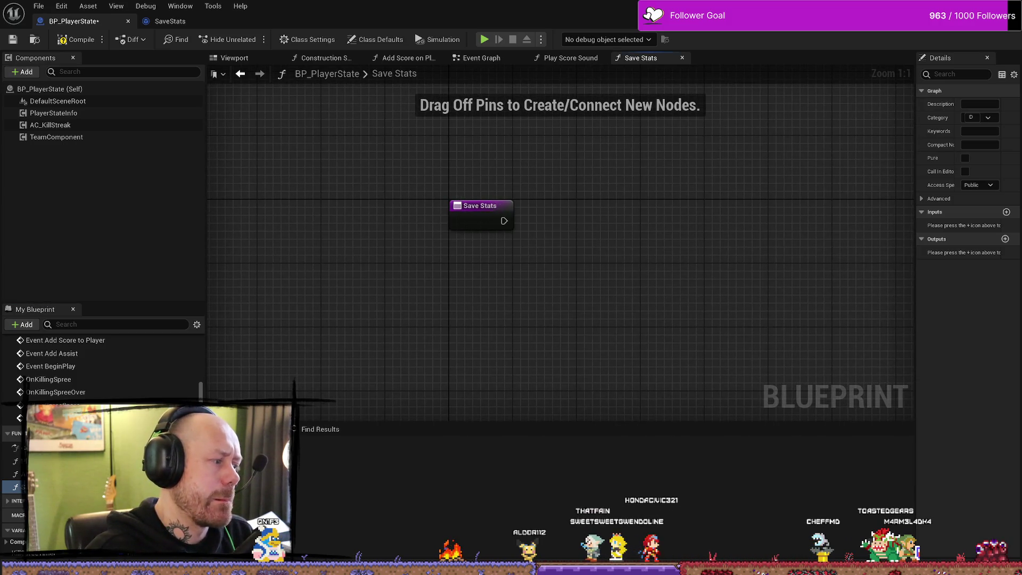
{"action": "mouse_move", "coordinate": [540, 231]}
{"action": "left_mouse_down"}
{"action": "mouse_move", "coordinate": [636, 222]}
{"action": "mouse_move", "coordinate": [477, 254]}
{"action": "mouse_move", "coordinate": [439, 243]}
{"action": "mouse_move", "coordinate": [522, 214]}
{"action": "left_mouse_up"}
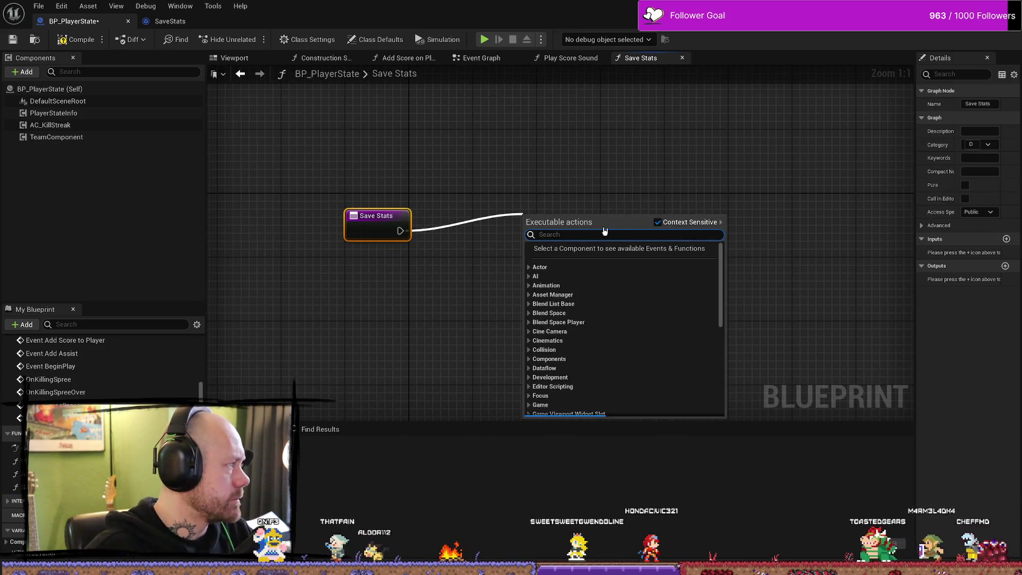
Add Does Save Game Exist after the entry node, with Slot Name as a Save Stats input.
{"action": "type", "text": "does save"}
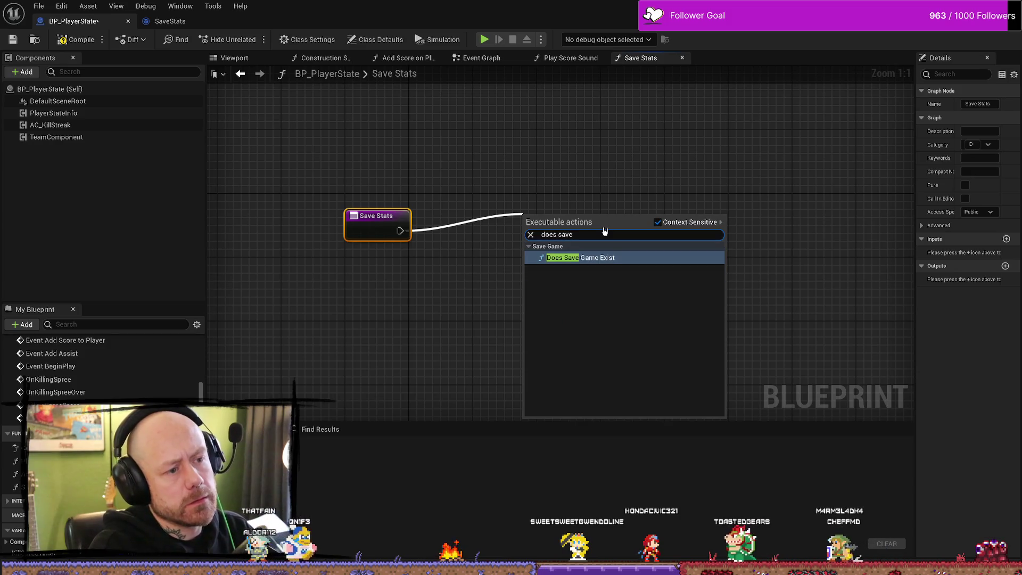
{"action": "key", "text": "Return"}
{"action": "left_click_drag", "start_coordinate": [531, 247], "coordinate": [399, 245]}
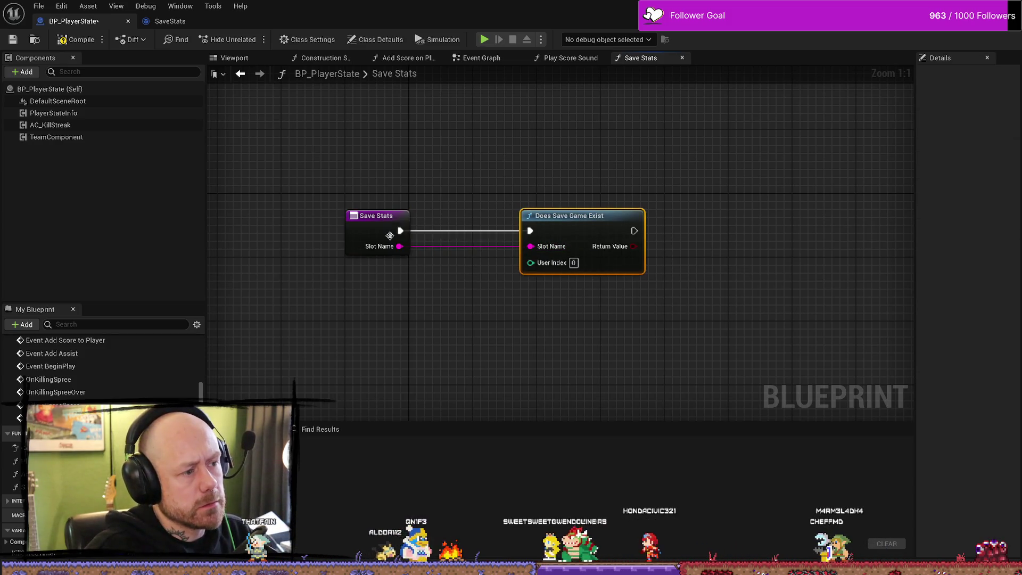
{"action": "left_click_drag", "start_coordinate": [586, 216], "coordinate": [522, 215]}
{"action": "left_click", "coordinate": [470, 386]}
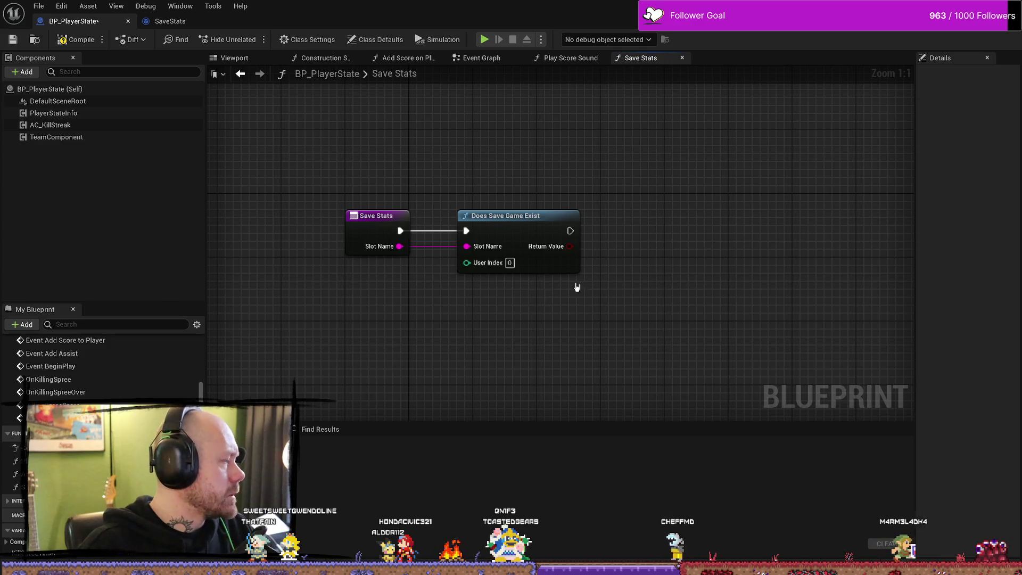
Place a Branch node after Does Save Game Exist.
{"action": "left_click_drag", "start_coordinate": [576, 288], "coordinate": [474, 284]}
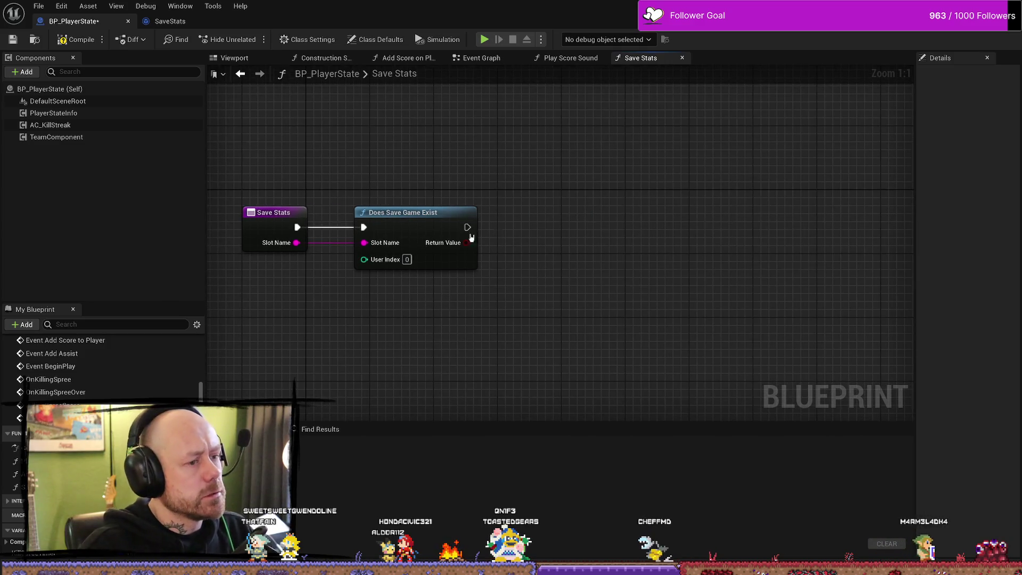
{"action": "left_click", "coordinate": [577, 241]}
{"action": "mouse_move", "coordinate": [467, 228]}
{"action": "left_mouse_down"}
{"action": "mouse_move", "coordinate": [586, 256]}
{"action": "mouse_move", "coordinate": [570, 216]}
{"action": "mouse_move", "coordinate": [554, 216]}
{"action": "mouse_move", "coordinate": [532, 243]}
{"action": "left_mouse_up"}
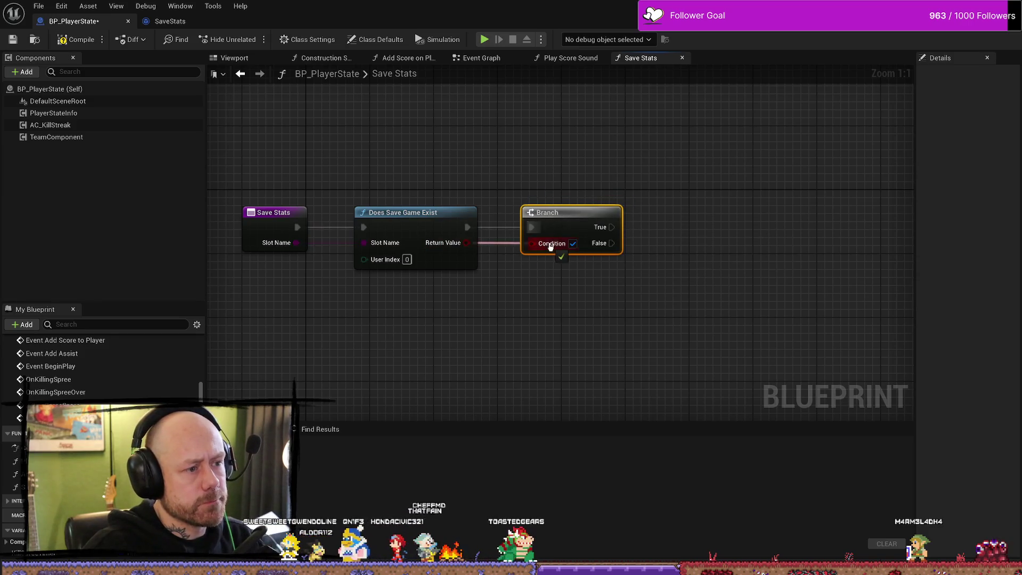
Compile BP_PlayerState with Save Stats ending in the Branch node.
{"action": "left_click_drag", "start_coordinate": [684, 290], "coordinate": [626, 285]}
{"action": "left_click_drag", "start_coordinate": [544, 223], "coordinate": [603, 178]}
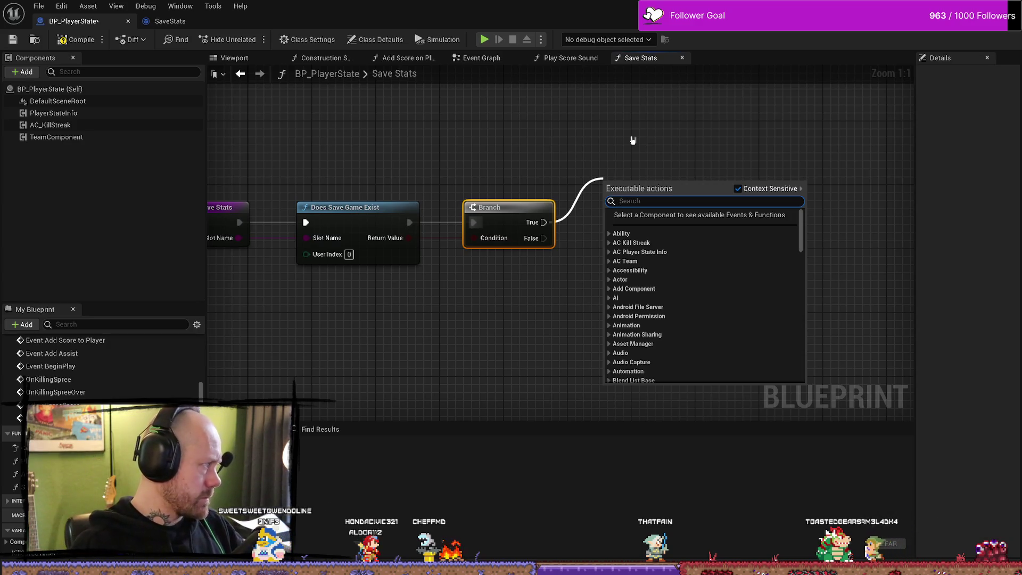
{"action": "type", "text": "load"}
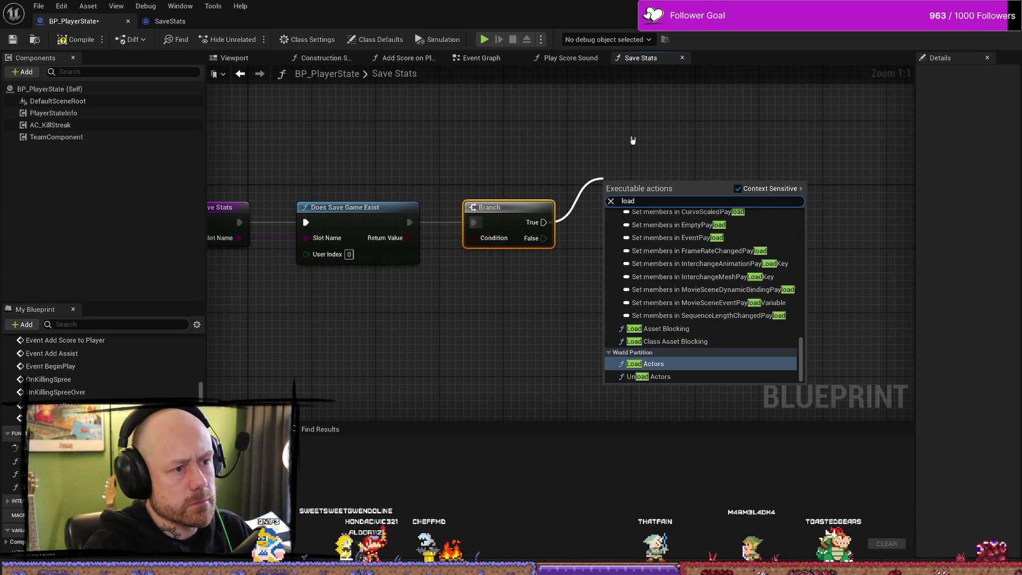
{"action": "left_click", "coordinate": [664, 129]}
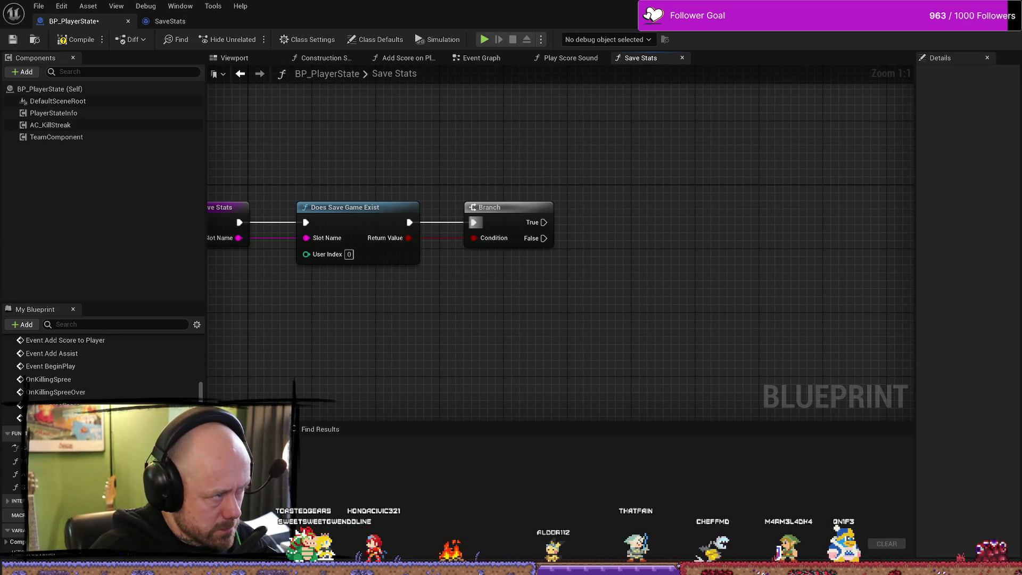
{"action": "mouse_move", "coordinate": [312, 141]}
{"action": "left_mouse_down"}
{"action": "mouse_move", "coordinate": [440, 141]}
{"action": "mouse_move", "coordinate": [427, 142]}
{"action": "left_mouse_up"}
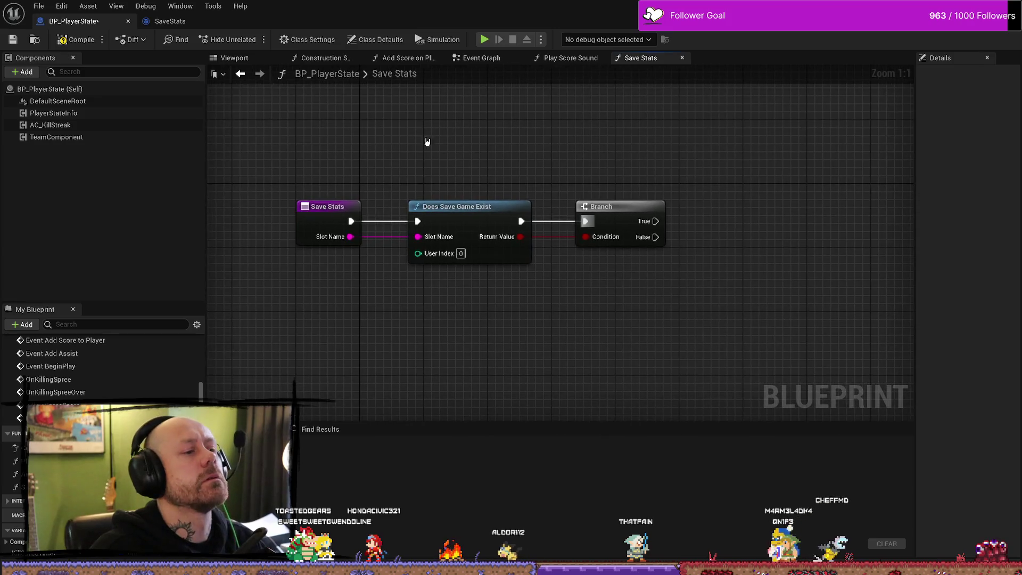
{"action": "left_click", "coordinate": [76, 39]}
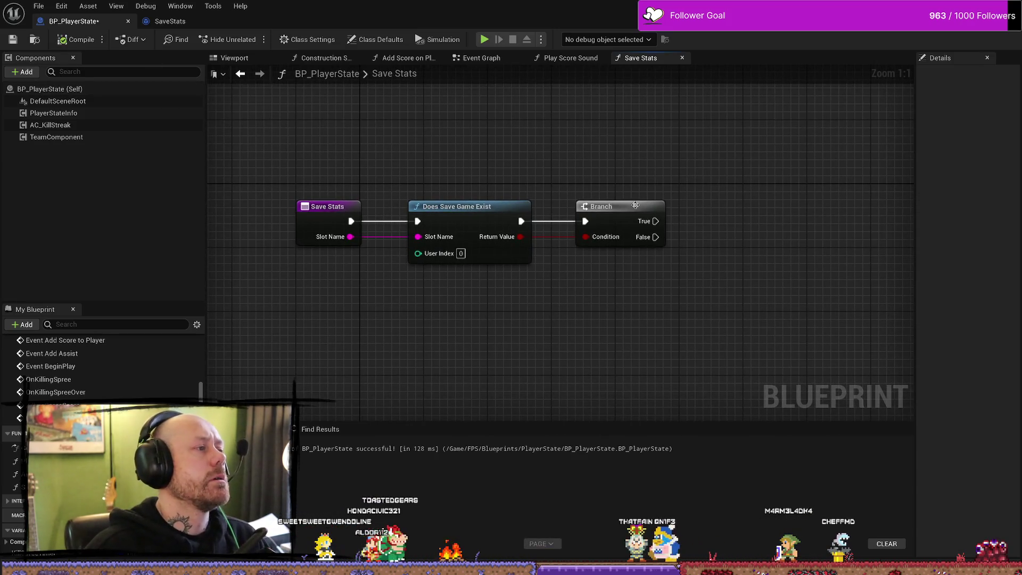
Search for a 'load game' node from the Branch's True output.
{"action": "left_click_drag", "start_coordinate": [730, 215], "coordinate": [621, 219]}
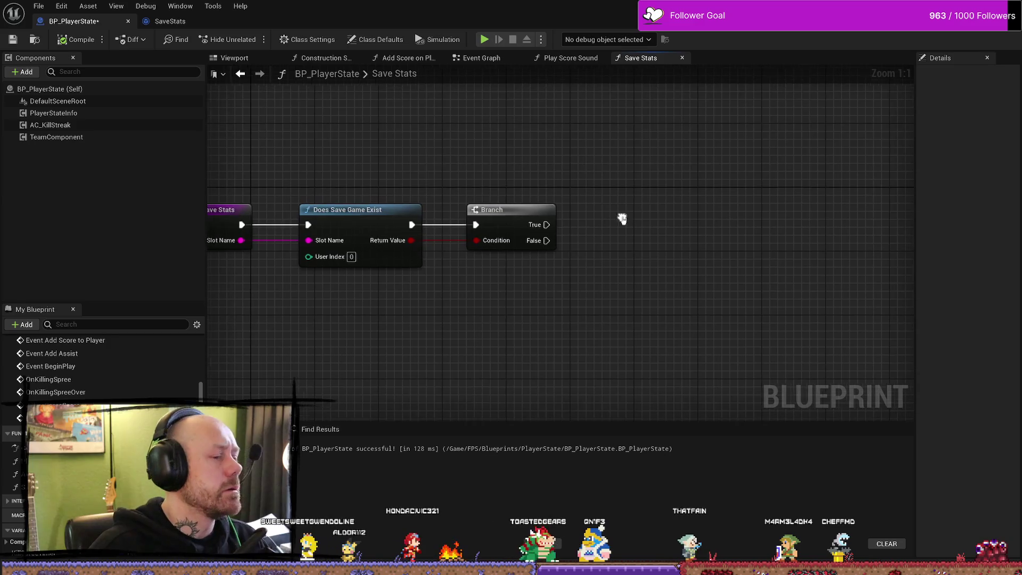
{"action": "mouse_move", "coordinate": [541, 232]}
{"action": "left_mouse_down"}
{"action": "mouse_move", "coordinate": [615, 159]}
{"action": "mouse_move", "coordinate": [612, 169]}
{"action": "left_mouse_up"}
{"action": "type", "text": "load"}
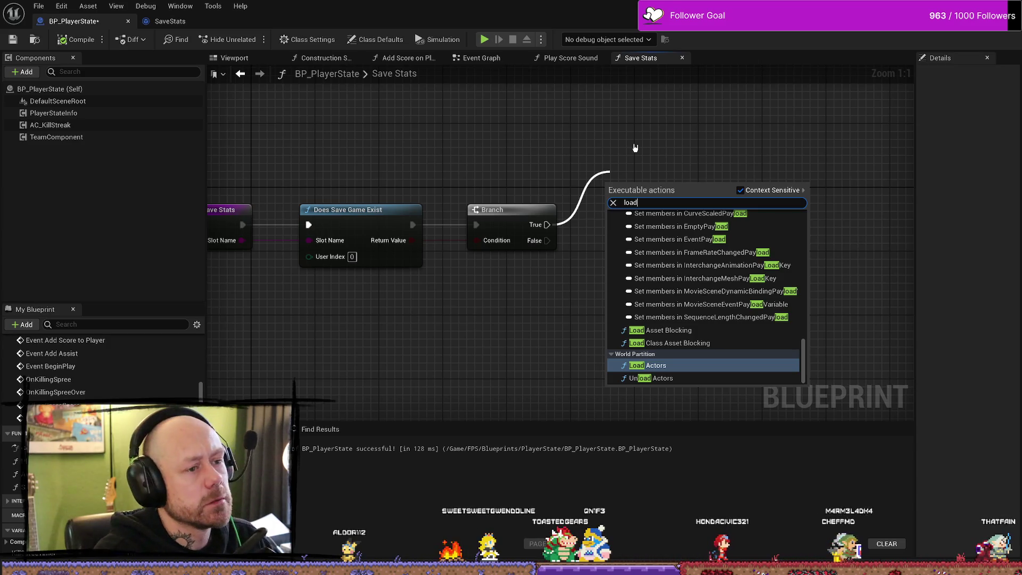
{"action": "type", "text": " game"}
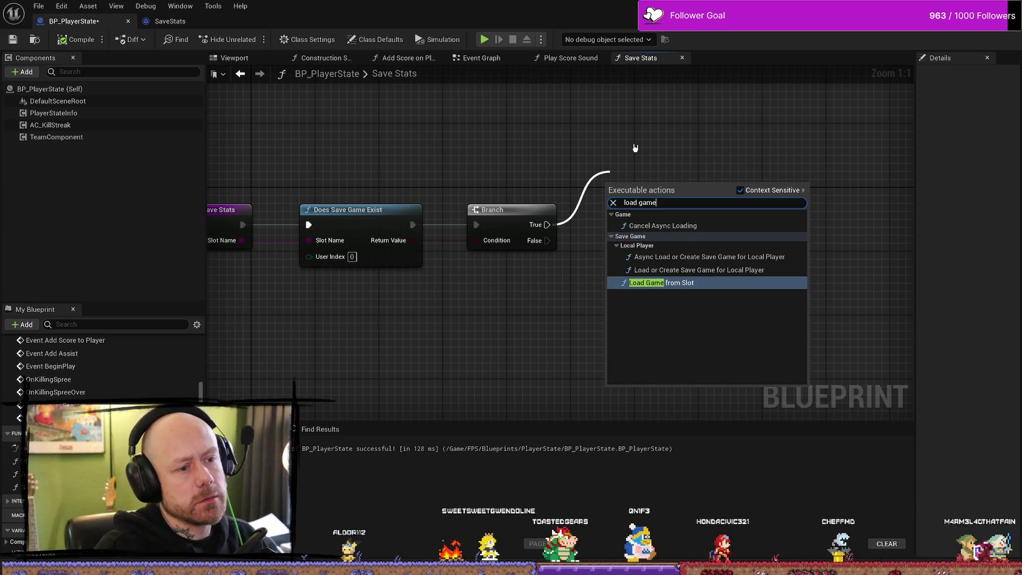
{"action": "key", "text": "Return"}
{"action": "mouse_move", "coordinate": [621, 224]}
{"action": "left_mouse_down"}
{"action": "mouse_move", "coordinate": [621, 177]}
{"action": "mouse_move", "coordinate": [503, 141]}
{"action": "left_mouse_up"}
{"action": "type", "text": "slot"}
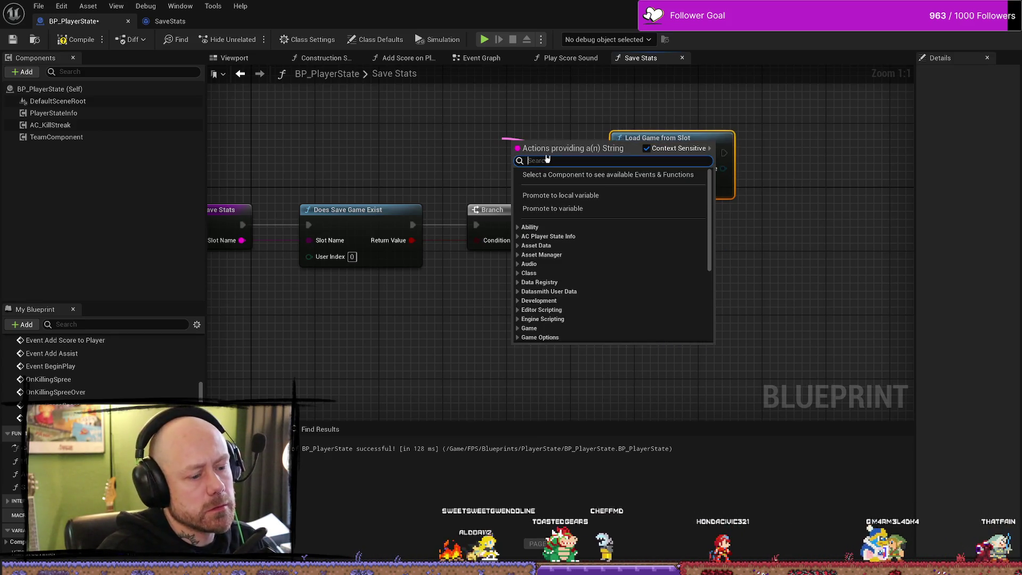
{"action": "key", "text": "Return"}
{"action": "left_click_drag", "start_coordinate": [519, 159], "coordinate": [527, 183]}
{"action": "left_click", "coordinate": [570, 223]}
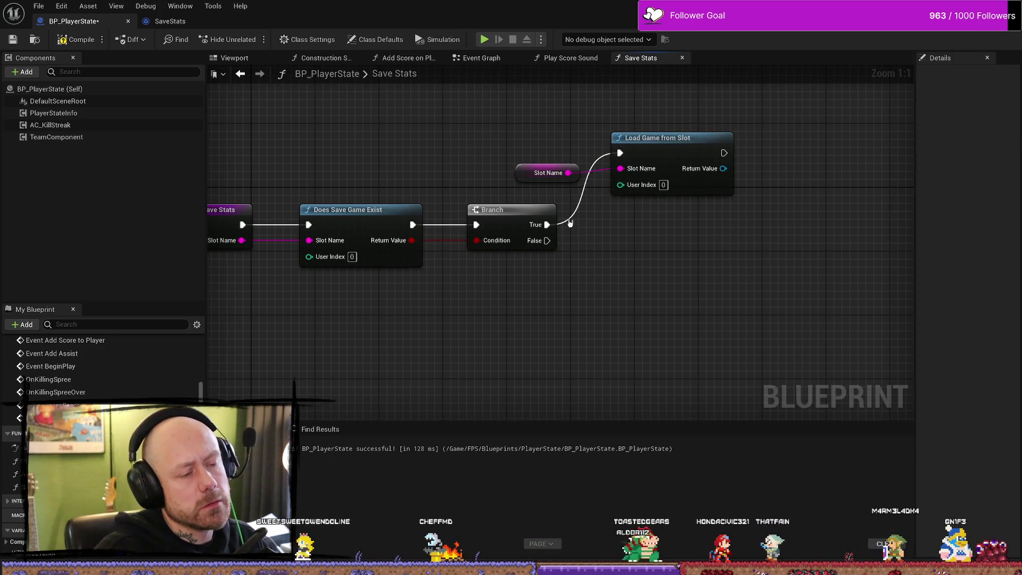
{"action": "left_click_drag", "start_coordinate": [413, 308], "coordinate": [527, 308]}
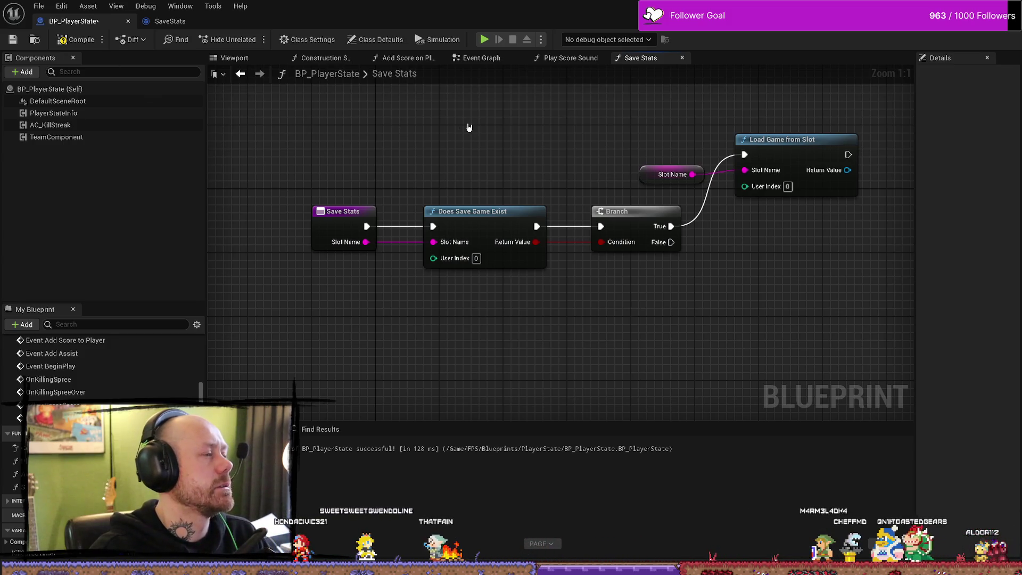
{"action": "left_click_drag", "start_coordinate": [468, 127], "coordinate": [429, 120]}
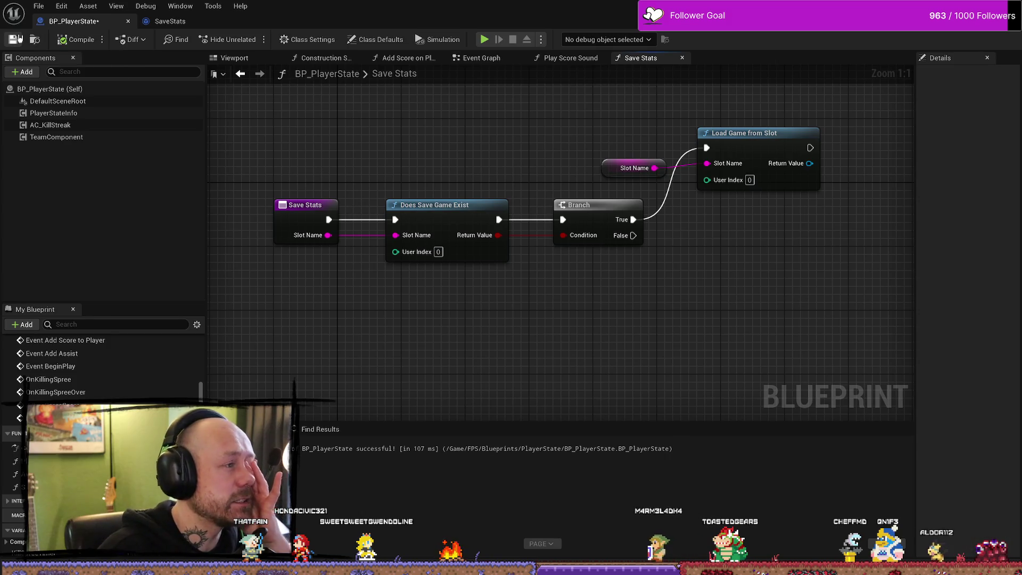
{"action": "left_click_drag", "start_coordinate": [719, 118], "coordinate": [647, 159]}
{"action": "mouse_move", "coordinate": [754, 130]}
{"action": "left_mouse_down"}
{"action": "mouse_move", "coordinate": [738, 140]}
{"action": "mouse_move", "coordinate": [746, 138]}
{"action": "left_mouse_up"}
{"action": "left_click", "coordinate": [569, 176]}
{"action": "left_click", "coordinate": [620, 175]}
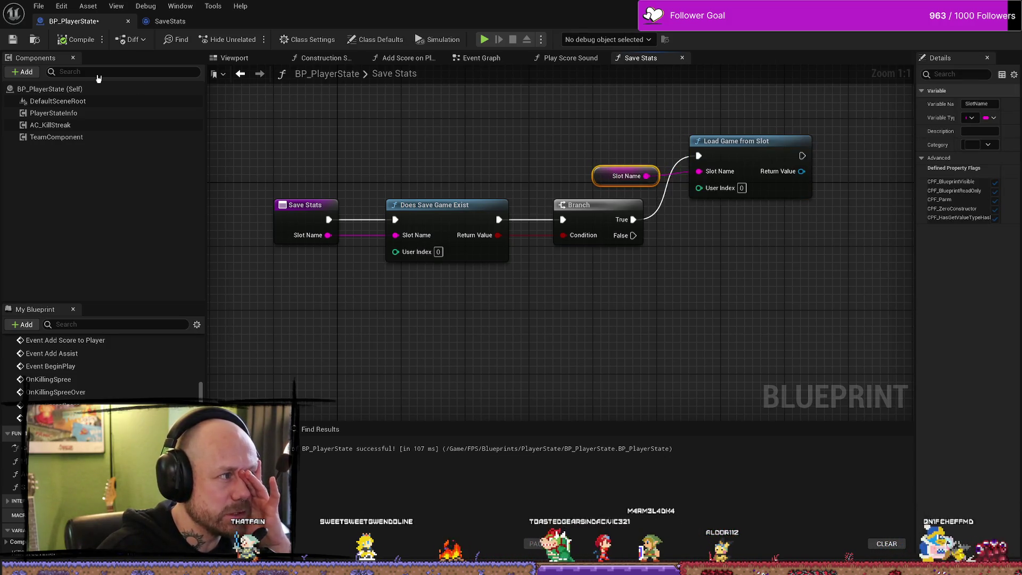
{"action": "left_click", "coordinate": [575, 138]}
{"action": "left_click_drag", "start_coordinate": [617, 133], "coordinate": [432, 127]}
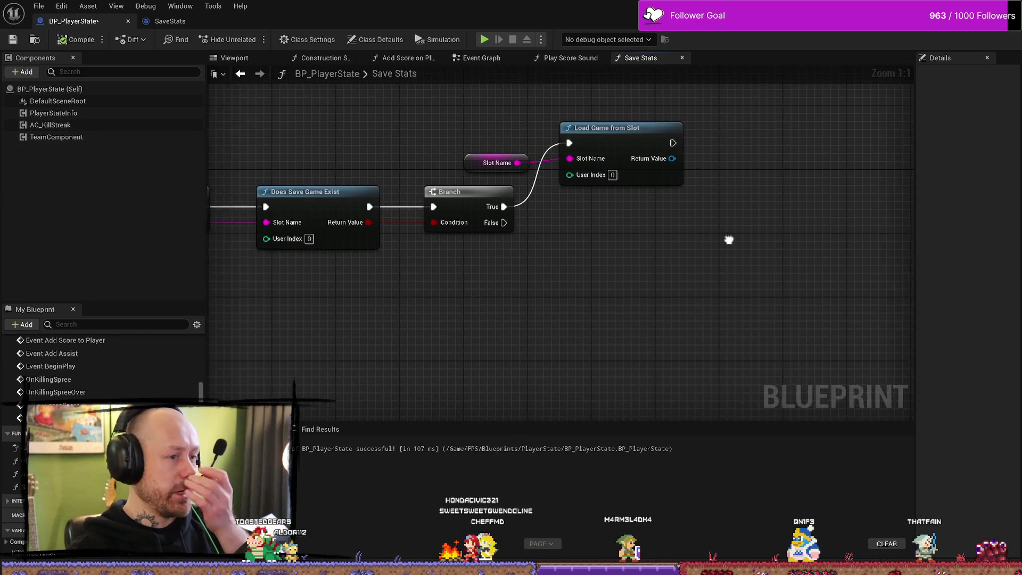
{"action": "left_click", "coordinate": [484, 164]}
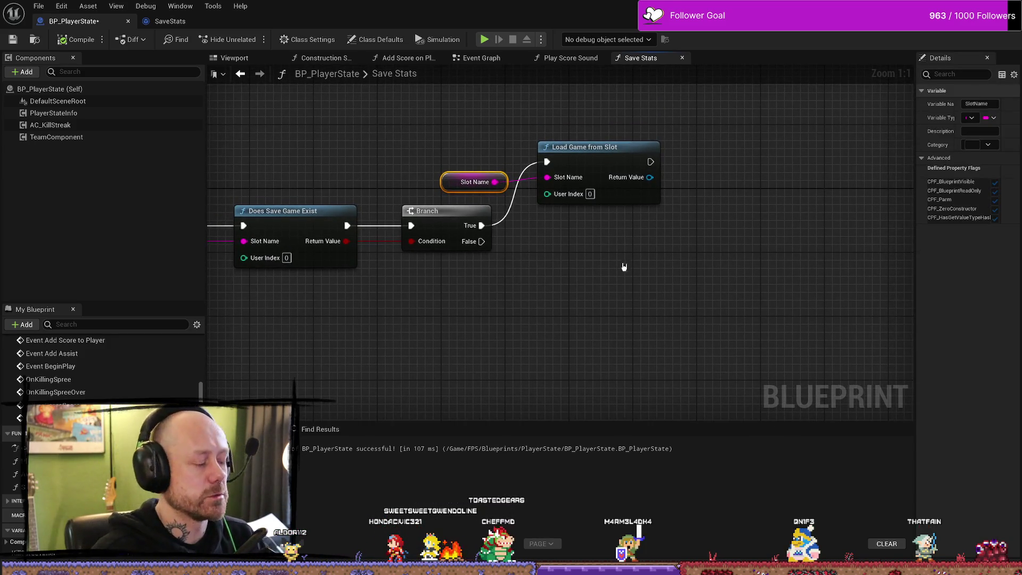
{"action": "left_click", "coordinate": [569, 140], "text": "shift"}
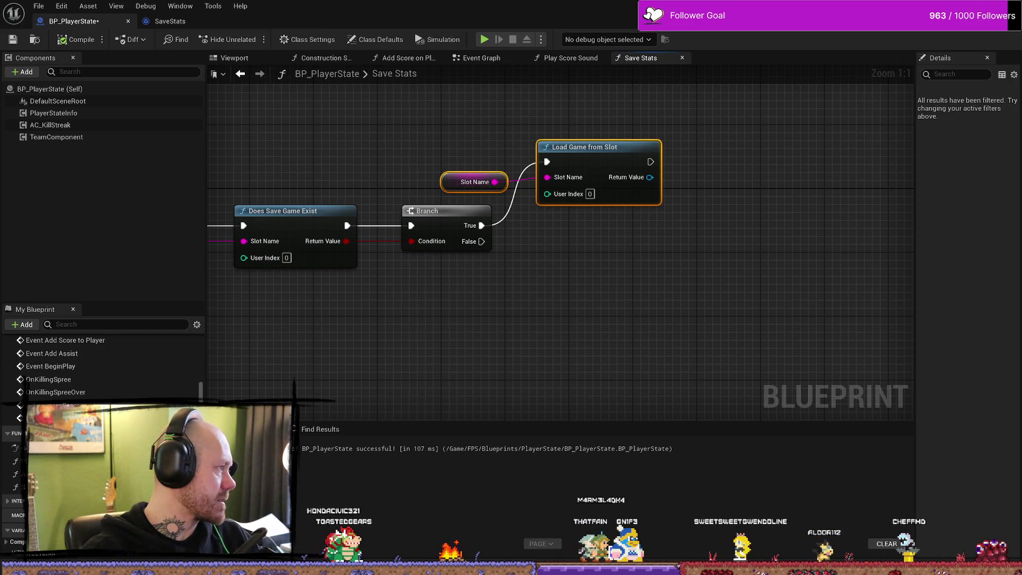
{"action": "right_click", "coordinate": [594, 334]}
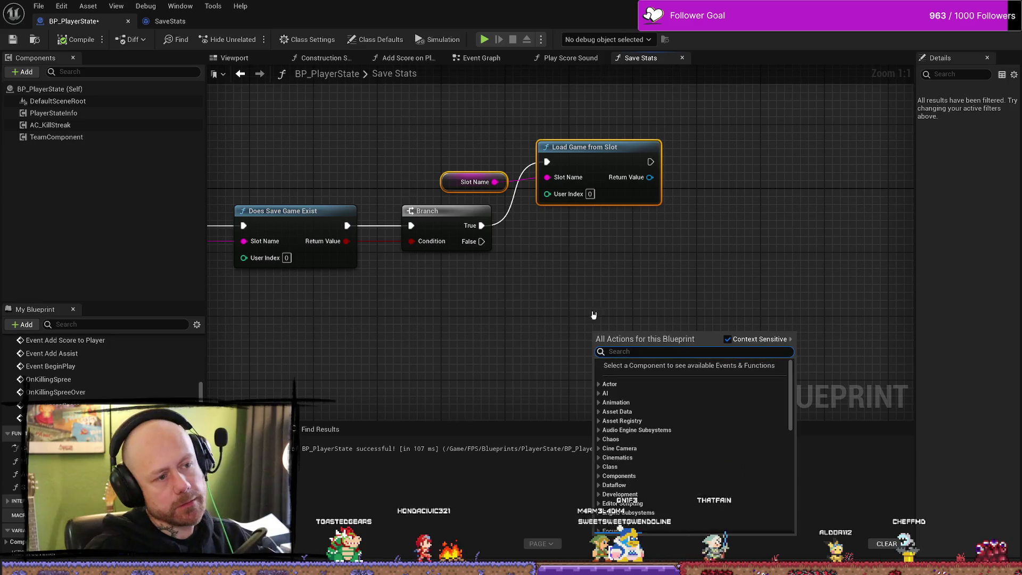
Promote Load Game from Slot's Return Value to a new variable named Save Ref.
{"action": "left_click", "coordinate": [572, 303]}
{"action": "left_click_drag", "start_coordinate": [650, 177], "coordinate": [745, 187]}
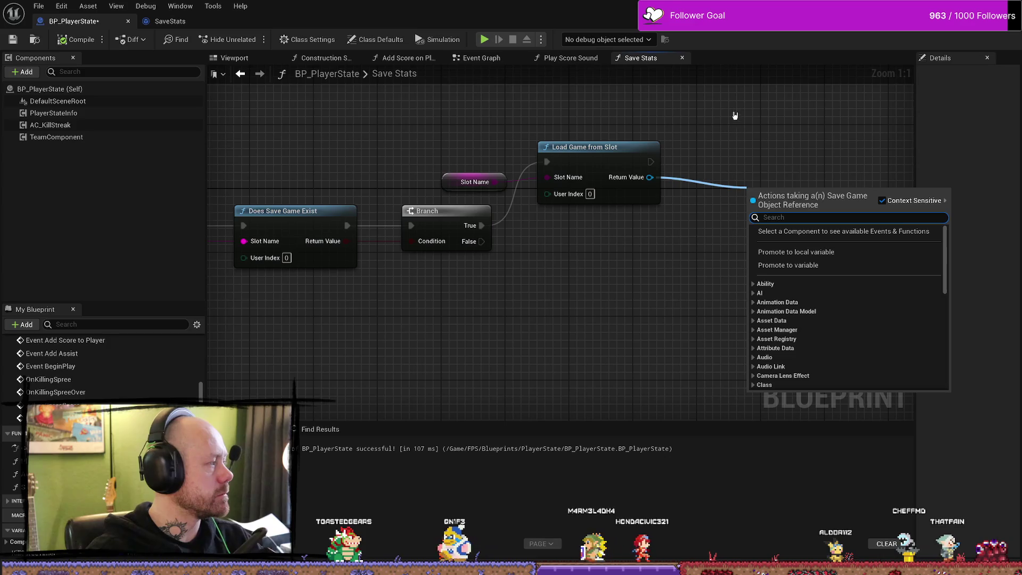
{"action": "left_click_drag", "start_coordinate": [740, 122], "coordinate": [644, 121]}
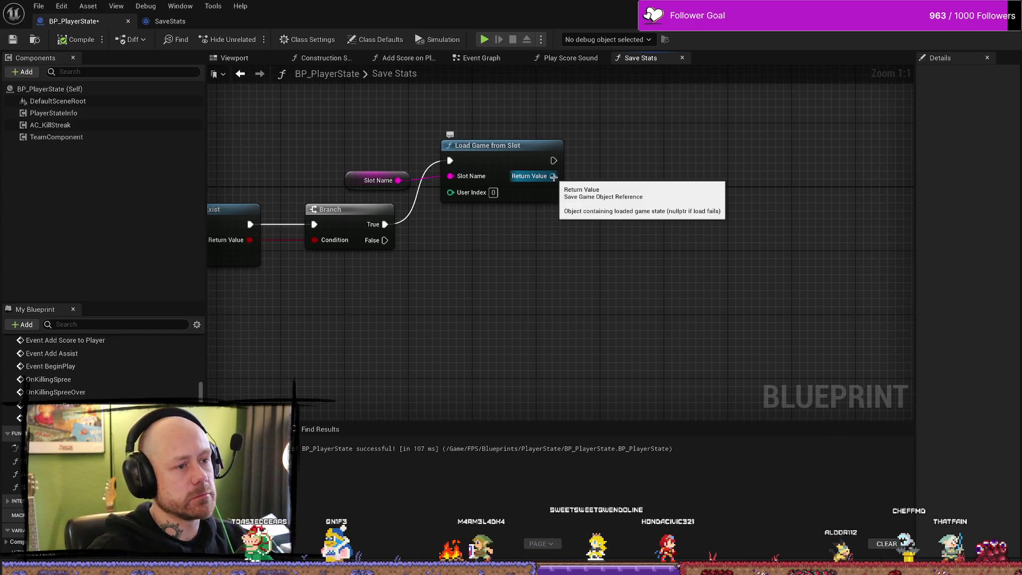
{"action": "right_click", "coordinate": [553, 177]}
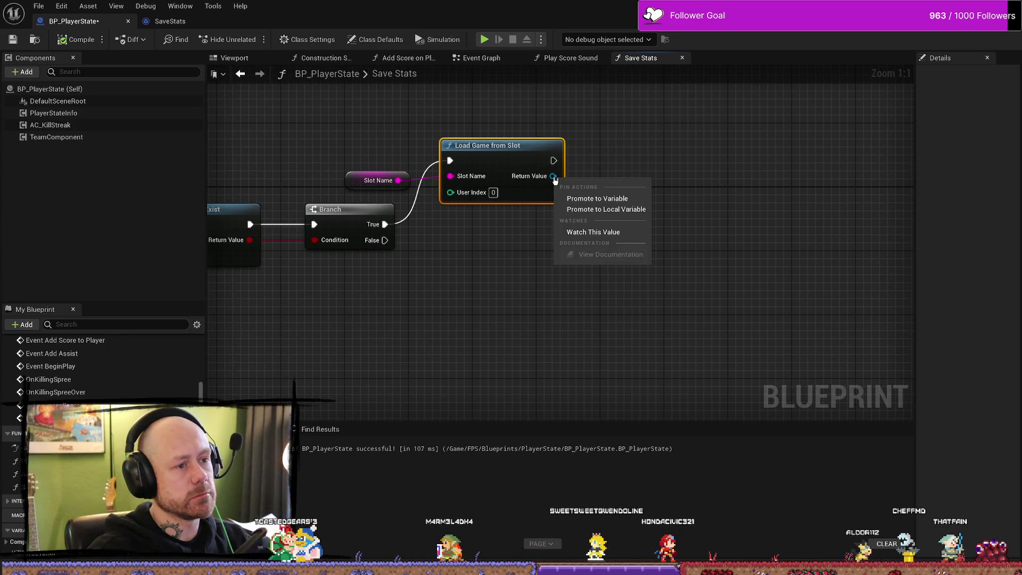
{"action": "left_click", "coordinate": [627, 199]}
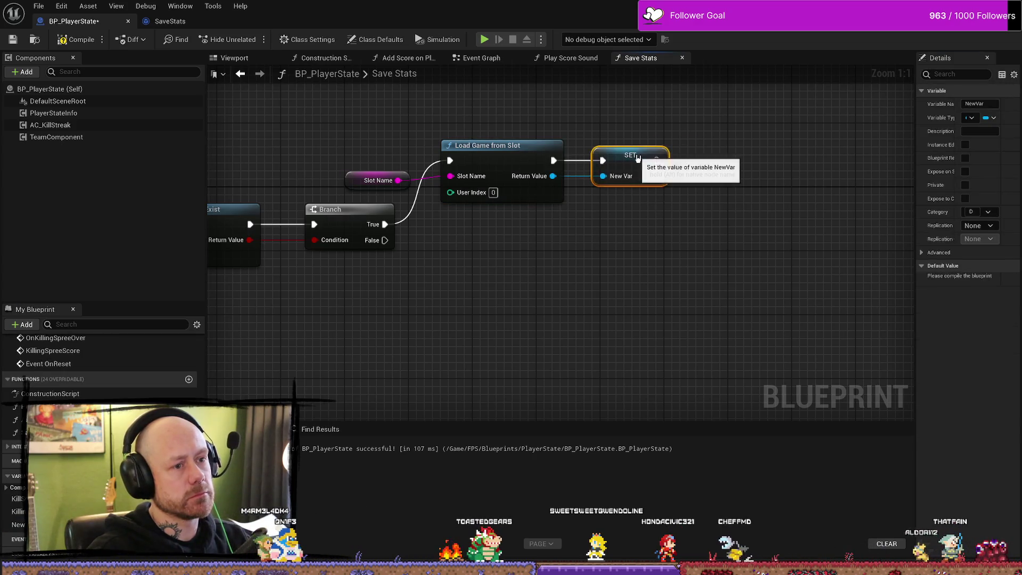
{"action": "left_click", "coordinate": [979, 104]}
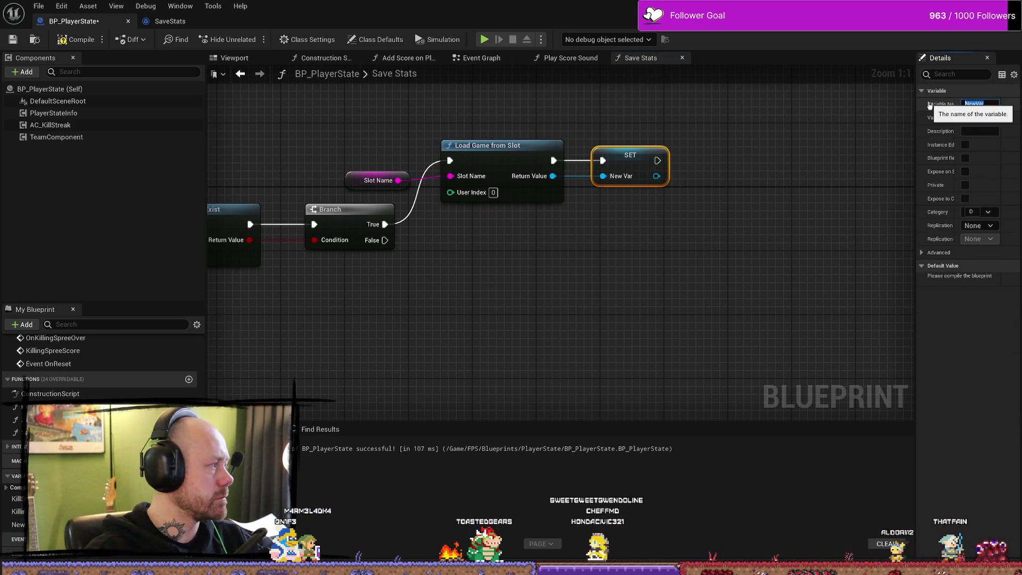
{"action": "type", "text": "Save Ref"}
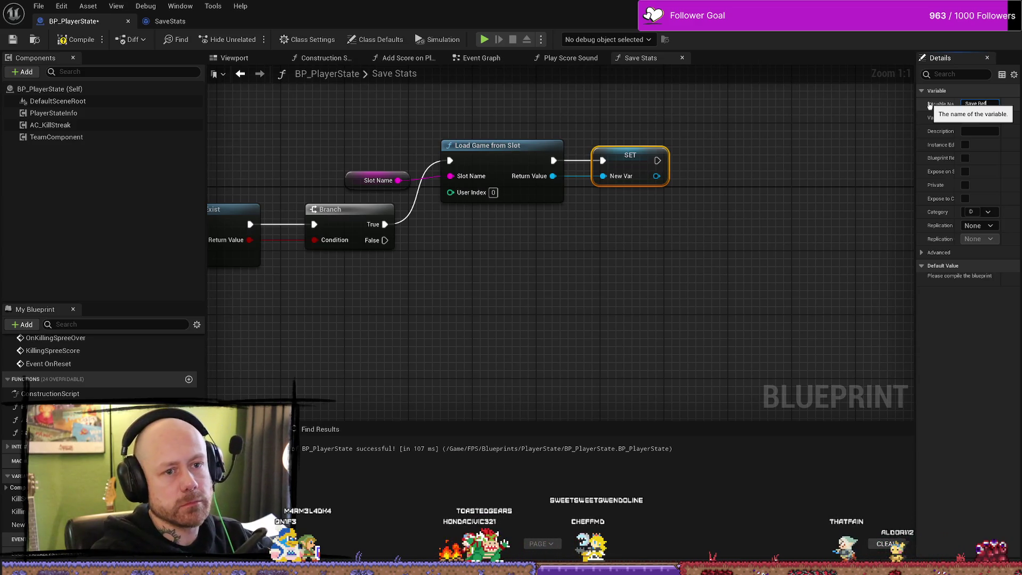
{"action": "key", "text": "Return"}
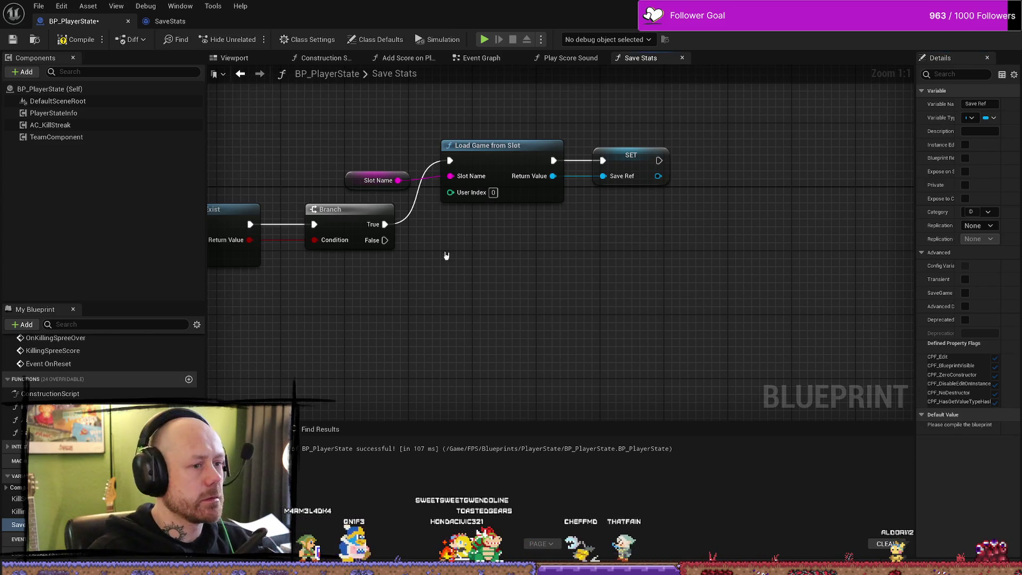
{"action": "left_click_drag", "start_coordinate": [385, 240], "coordinate": [477, 265]}
Add Create Save Game Object on the False path with class SaveStats.
{"action": "type", "text": "create save"}
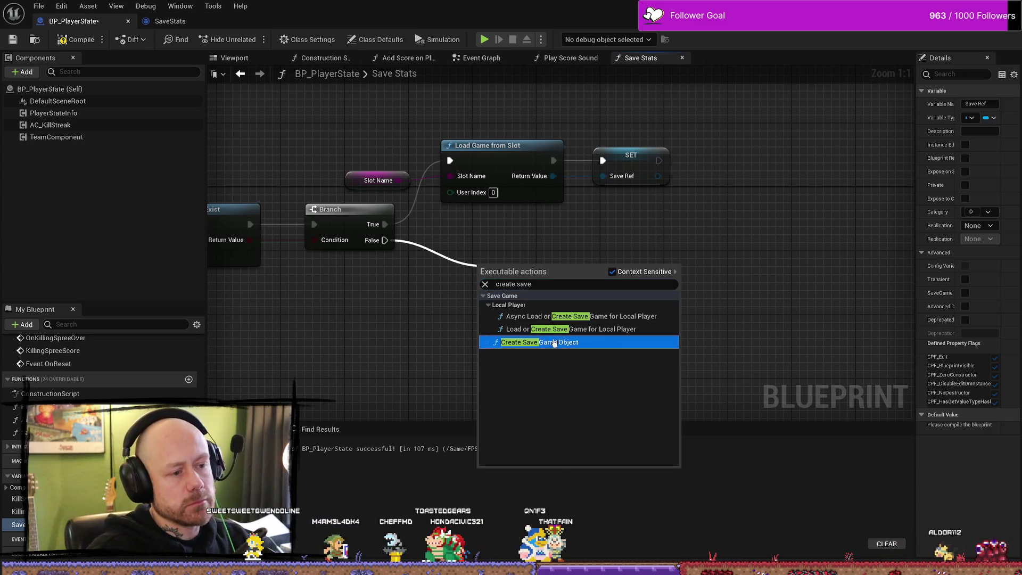
{"action": "left_click", "coordinate": [527, 343]}
{"action": "left_click_drag", "start_coordinate": [528, 281], "coordinate": [505, 273]}
{"action": "left_click", "coordinate": [484, 297]}
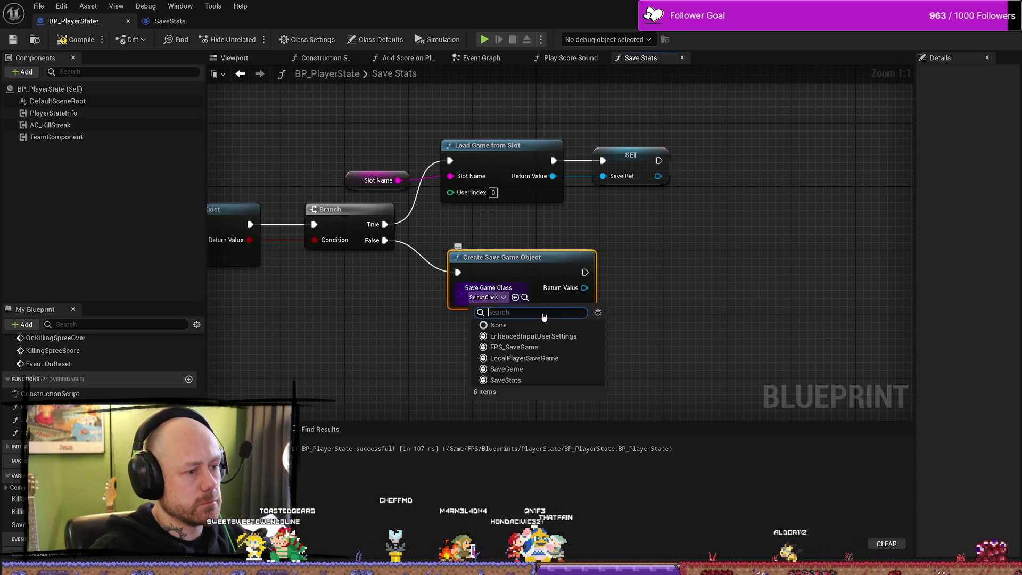
{"action": "type", "text": "stats"}
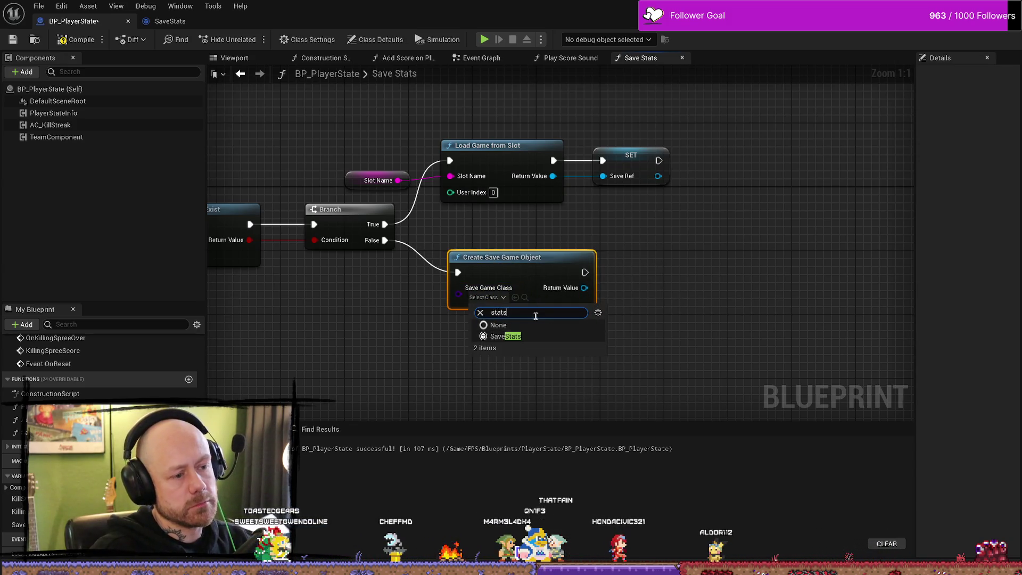
{"action": "left_click", "coordinate": [515, 337]}
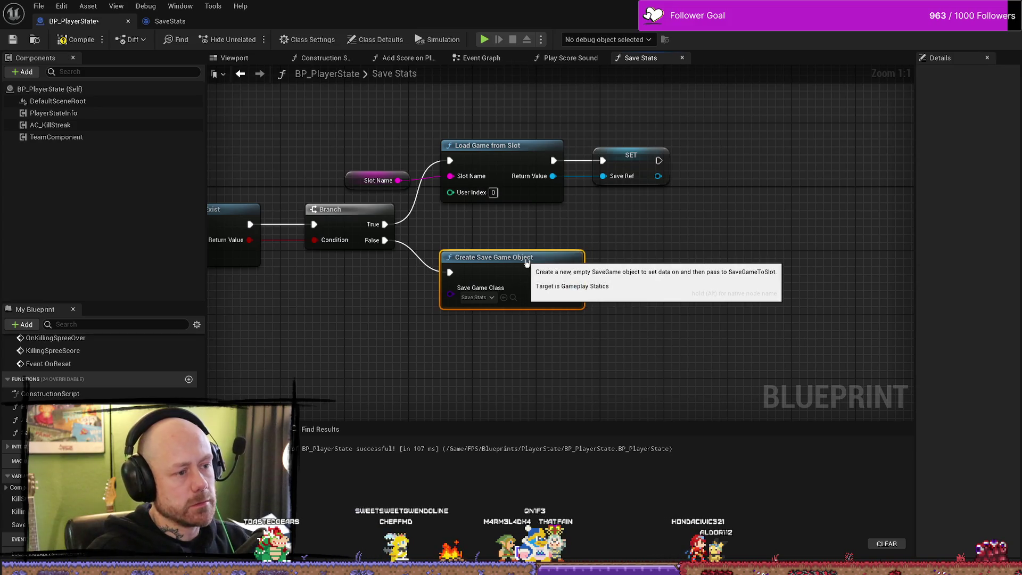
Store the created save object in Save Ref with a second SET node.
{"action": "left_click_drag", "start_coordinate": [688, 287], "coordinate": [642, 269]}
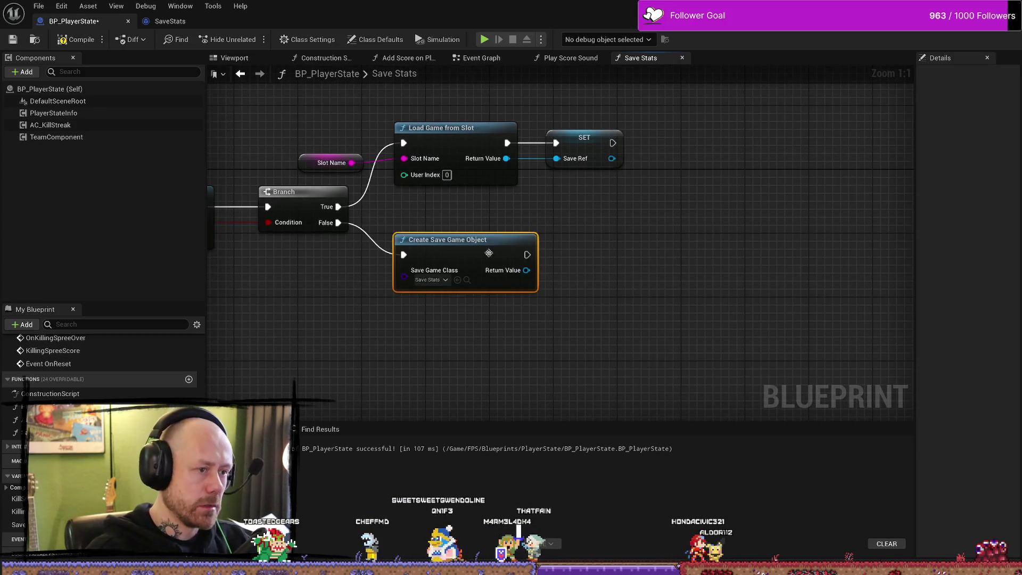
{"action": "left_click_drag", "start_coordinate": [489, 253], "coordinate": [480, 245]}
{"action": "left_click_drag", "start_coordinate": [645, 238], "coordinate": [664, 230]}
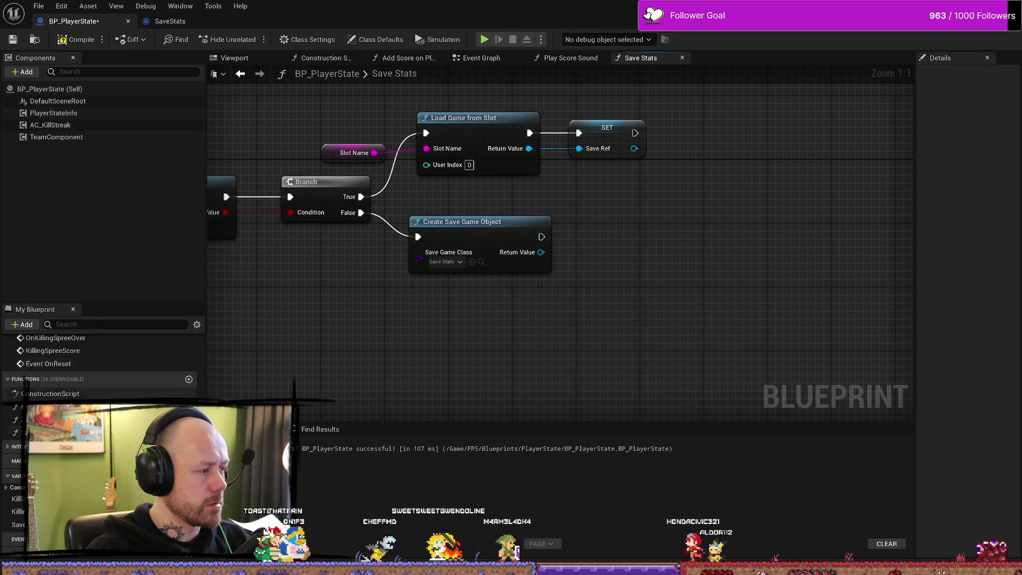
{"action": "mouse_move", "coordinate": [18, 524]}
{"action": "left_mouse_down"}
{"action": "mouse_move", "coordinate": [293, 421]}
{"action": "mouse_move", "coordinate": [631, 235]}
{"action": "left_mouse_up"}
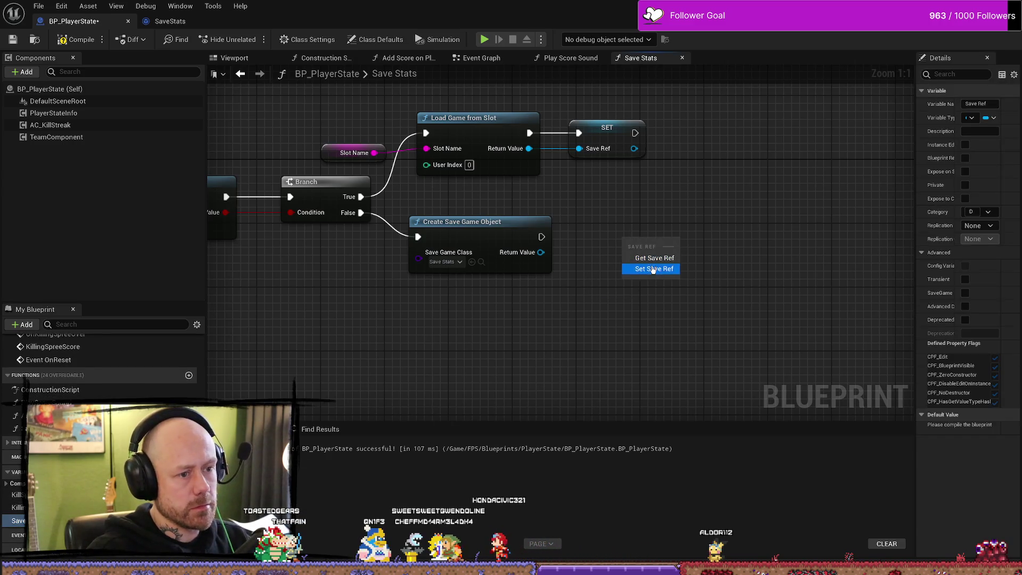
{"action": "left_click", "coordinate": [653, 269]}
{"action": "mouse_move", "coordinate": [541, 237]}
{"action": "left_mouse_down"}
{"action": "mouse_move", "coordinate": [612, 249]}
{"action": "mouse_move", "coordinate": [541, 252]}
{"action": "left_mouse_up"}
{"action": "left_click_drag", "start_coordinate": [650, 250], "coordinate": [611, 234]}
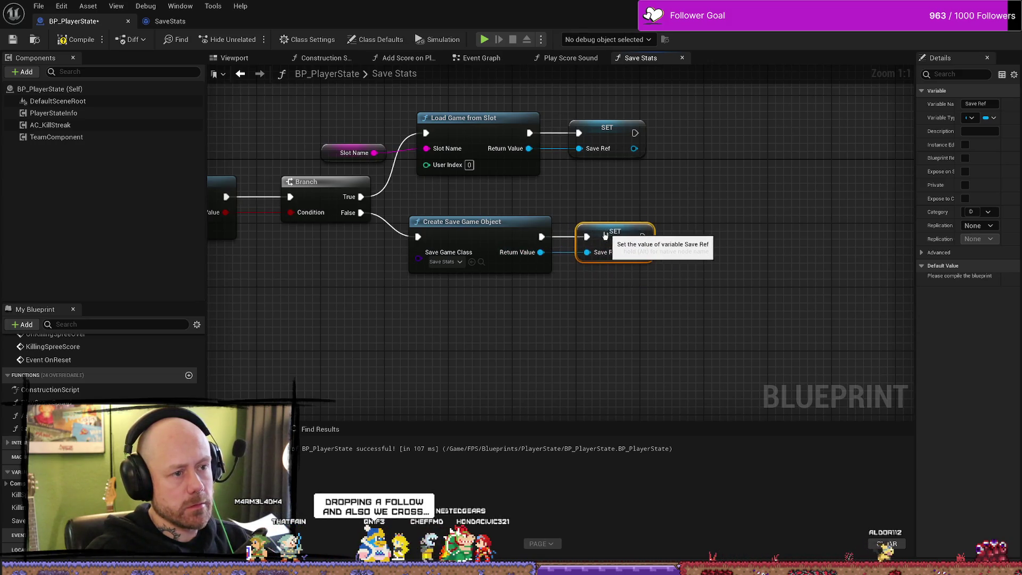
{"action": "left_click_drag", "start_coordinate": [760, 216], "coordinate": [694, 212]}
Search for Cast To SaveStats from the Save Ref output.
{"action": "left_click_drag", "start_coordinate": [568, 247], "coordinate": [678, 171]}
{"action": "type", "text": "cast ti"}
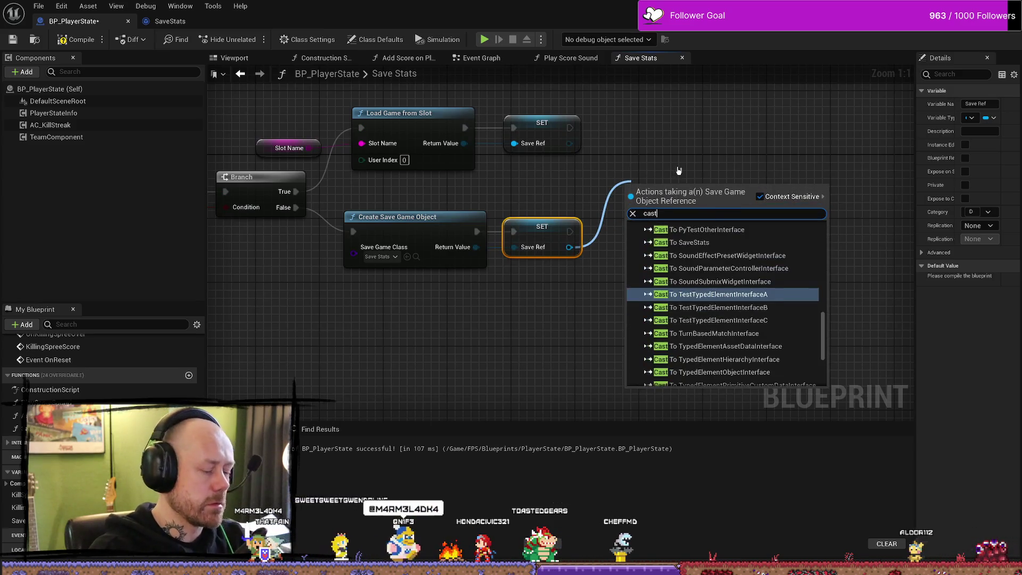
{"action": "key", "text": "BackSpace"}
{"action": "type", "text": "o st"}
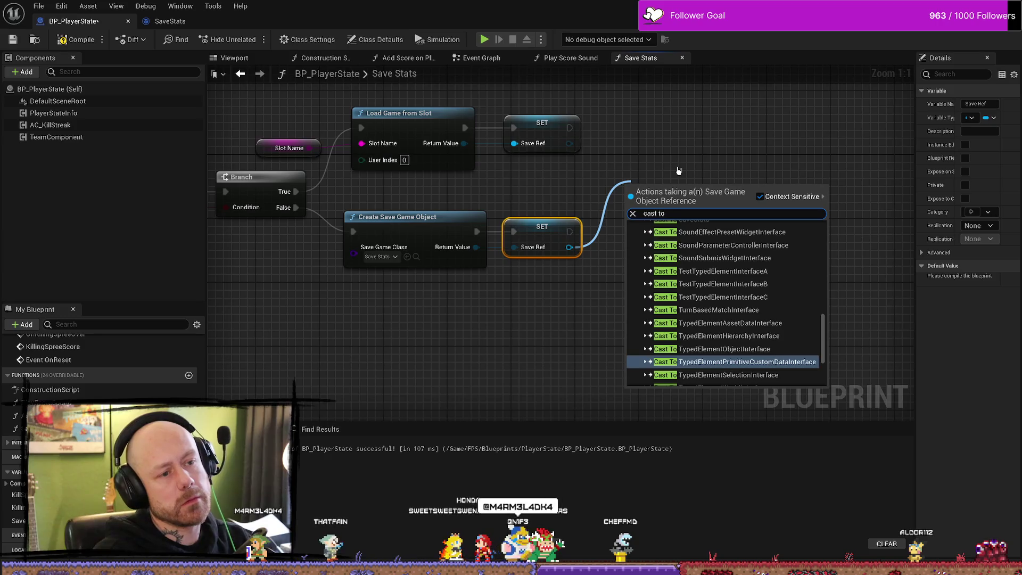
{"action": "key", "text": "BackSpace"}
{"action": "type", "text": "a"}
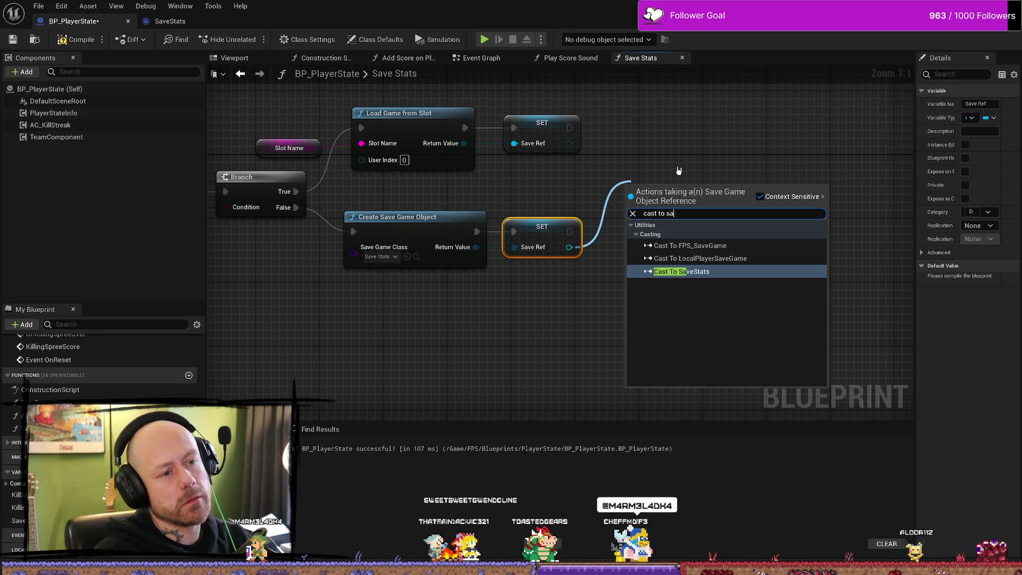